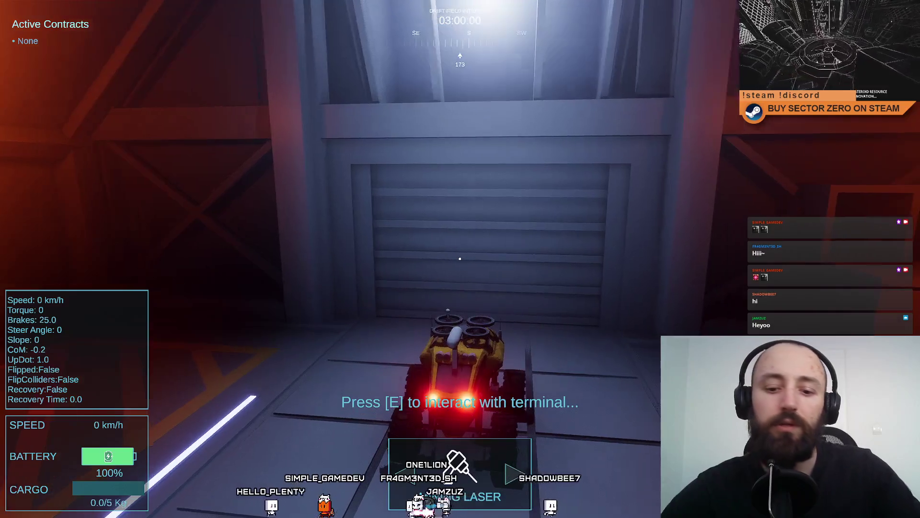
# Leave fullscreen and select Hangar Terminal to see its 25×1×25 trigger collider and Interaction Terminal script.
pyautogui.press('F11')
pyautogui.click(481, 43)
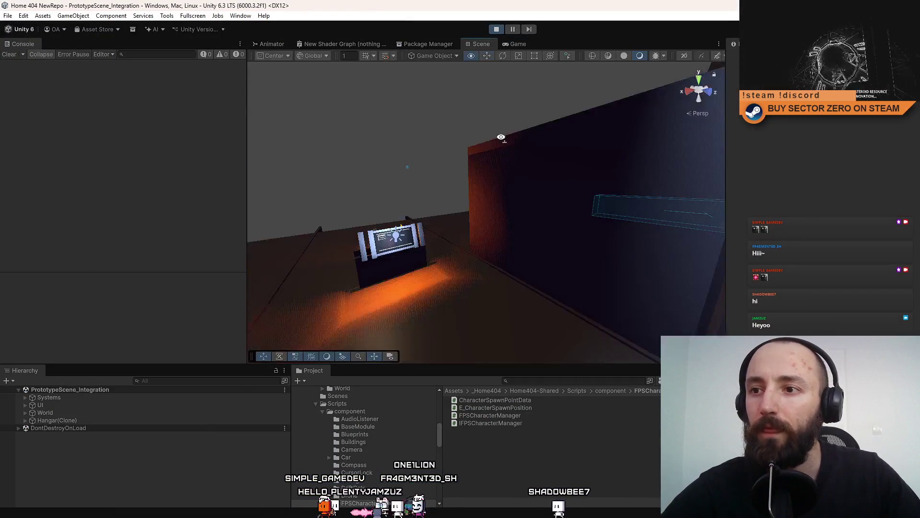
pyautogui.moveTo(398, 111); pyautogui.dragTo(372, 144)
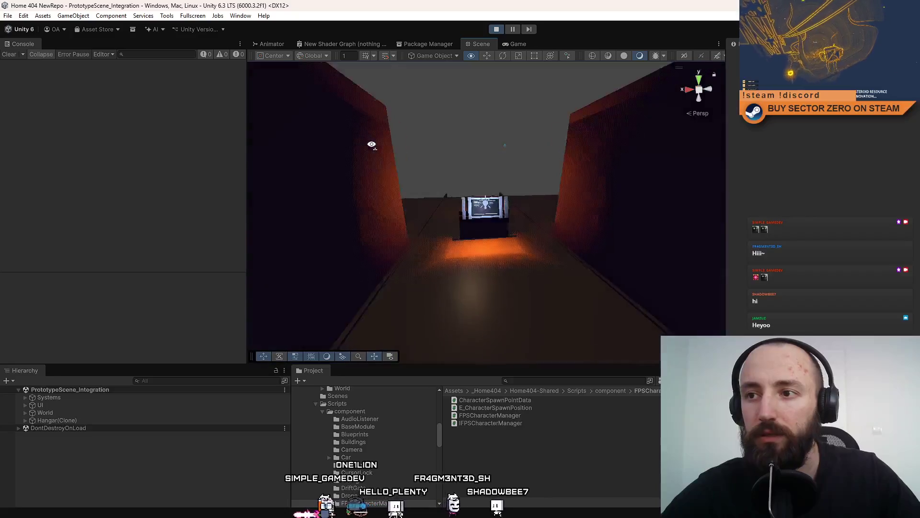
pyautogui.click(456, 218)
pyautogui.scroll(5, 112, 464)
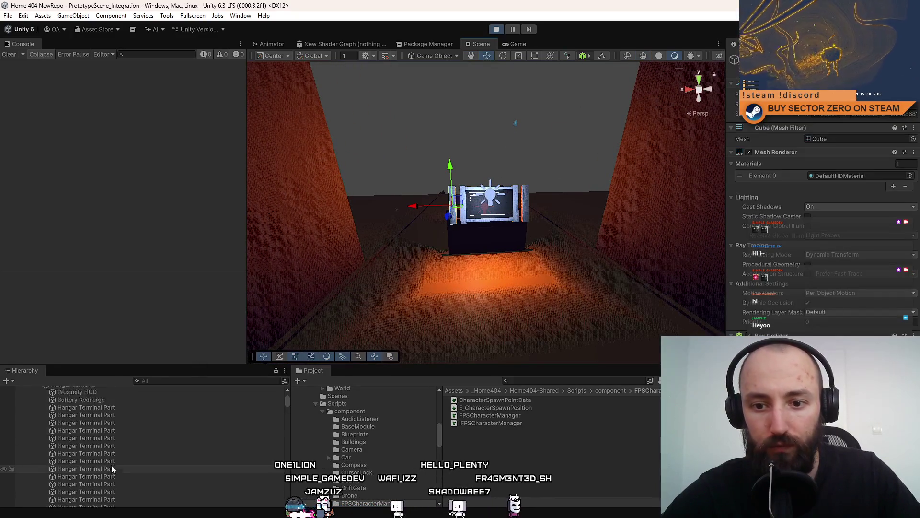
pyautogui.click(95, 441)
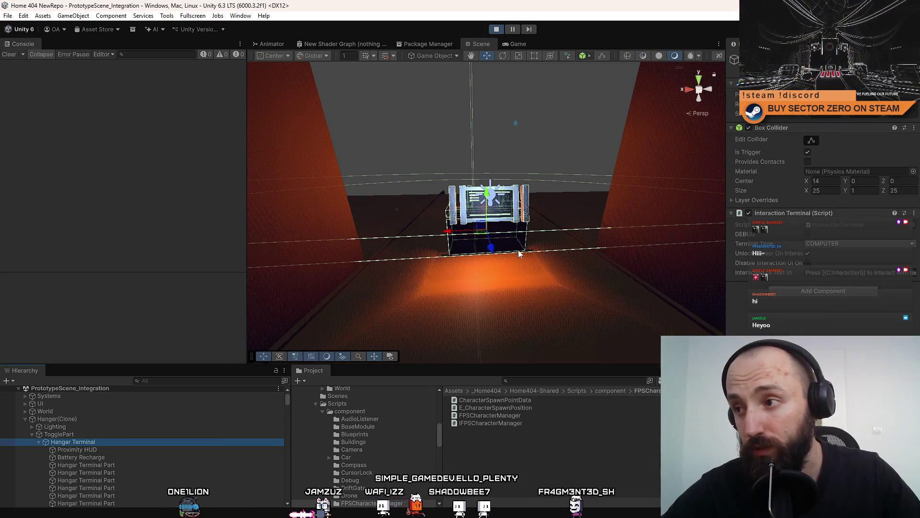
# Open the Hangar Terminal's Terminal Type dropdown to view the types, leaving it on COMPUTER.
pyautogui.moveTo(520, 254)
pyautogui.mouseDown()
pyautogui.moveTo(792, 251)
pyautogui.moveTo(800, 261)
pyautogui.mouseUp()
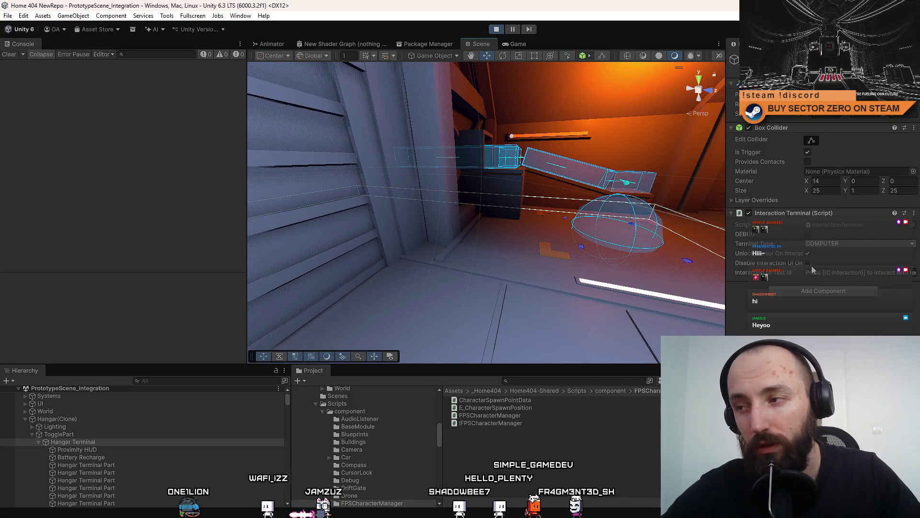
pyautogui.click(844, 244)
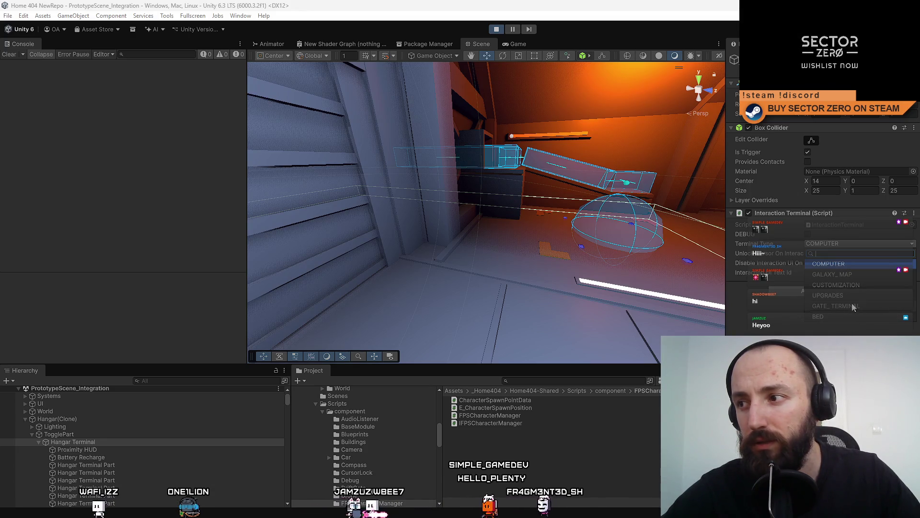
pyautogui.click(861, 336)
# Turn the scene camera toward the wall and frame the Hangar Terminal with F.
pyautogui.moveTo(464, 183)
pyautogui.mouseDown()
pyautogui.moveTo(451, 196)
pyautogui.moveTo(503, 226)
pyautogui.moveTo(527, 254)
pyautogui.moveTo(505, 169)
pyautogui.moveTo(539, 306)
pyautogui.moveTo(521, 339)
pyautogui.moveTo(509, 211)
pyautogui.moveTo(511, 255)
pyautogui.moveTo(506, 249)
pyautogui.mouseUp()
pyautogui.press('f')
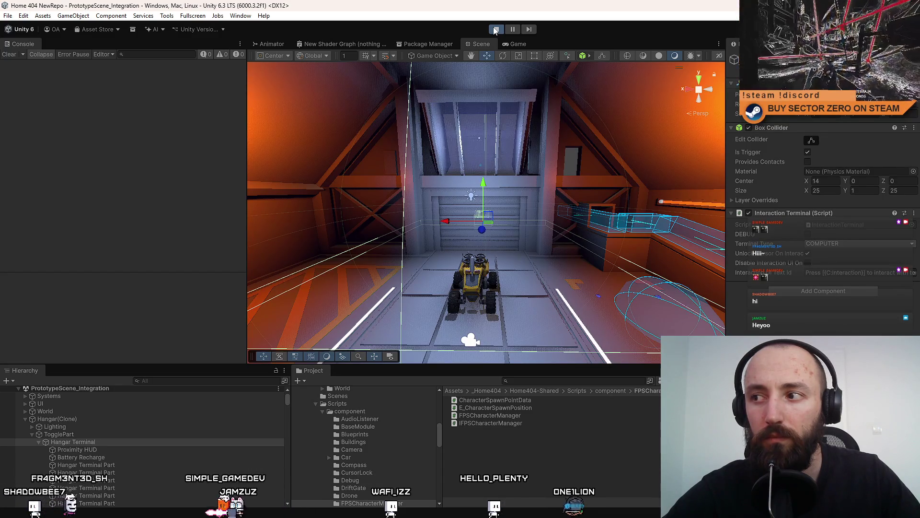
# Exit Play mode so the hangar scene is back in editing state.
pyautogui.click(496, 29)
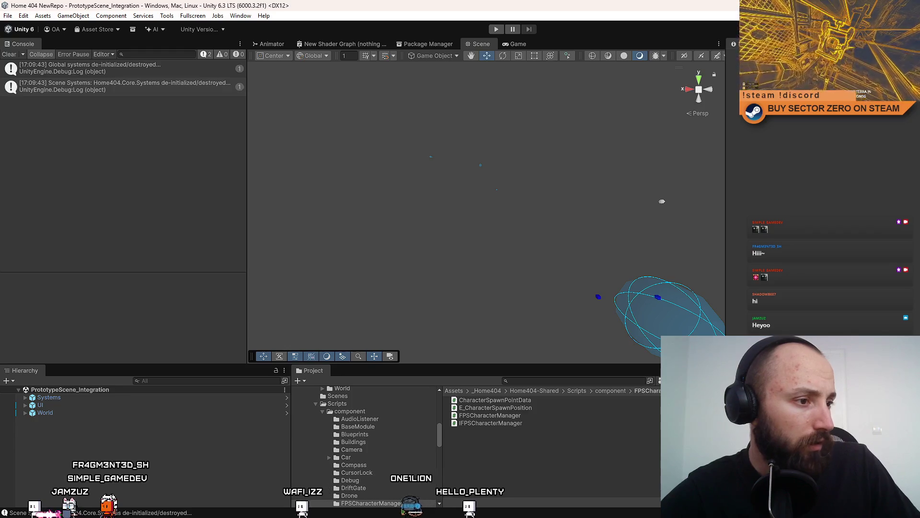
# Clear the Global and Scene Systems de-initialization logs from the Console.
pyautogui.click(8, 54)
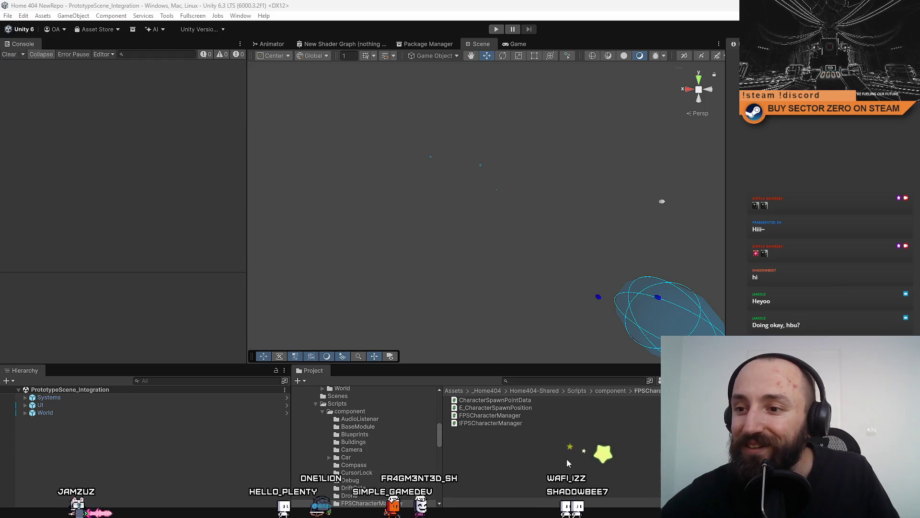
# Shrink the bottom panels to enlarge the PrototypeScene_Integration Scene view.
pyautogui.moveTo(481, 363)
pyautogui.mouseDown()
pyautogui.moveTo(499, 251)
pyautogui.moveTo(517, 383)
pyautogui.moveTo(538, 396)
pyautogui.moveTo(537, 370)
pyautogui.mouseUp()
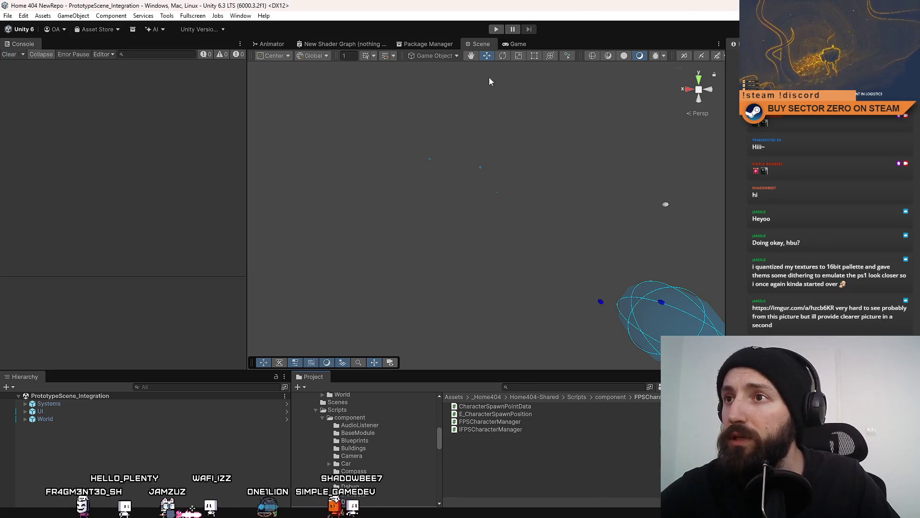
# Enter Play mode, view the chat's imgur image in the browser, then minimize the browser.
pyautogui.click(496, 30)
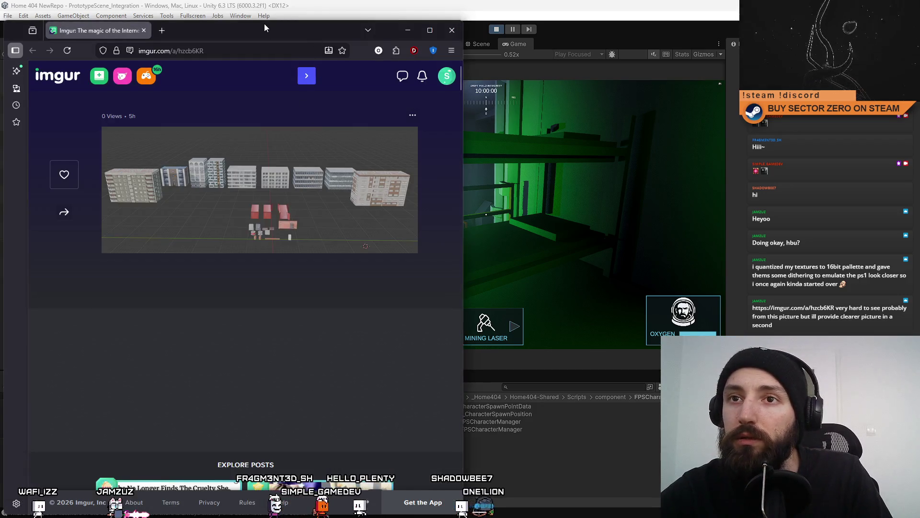
pyautogui.doubleClick(263, 24)
pyautogui.click(456, 189)
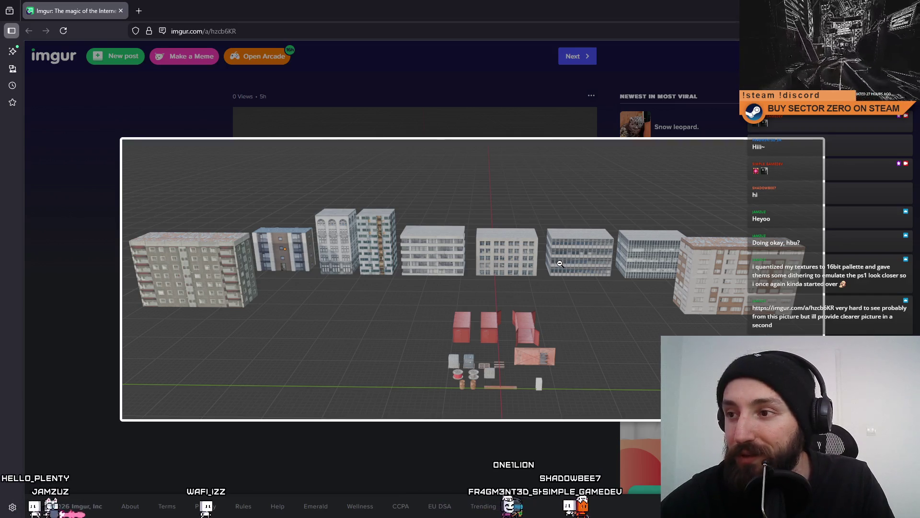
pyautogui.press('super+Down')
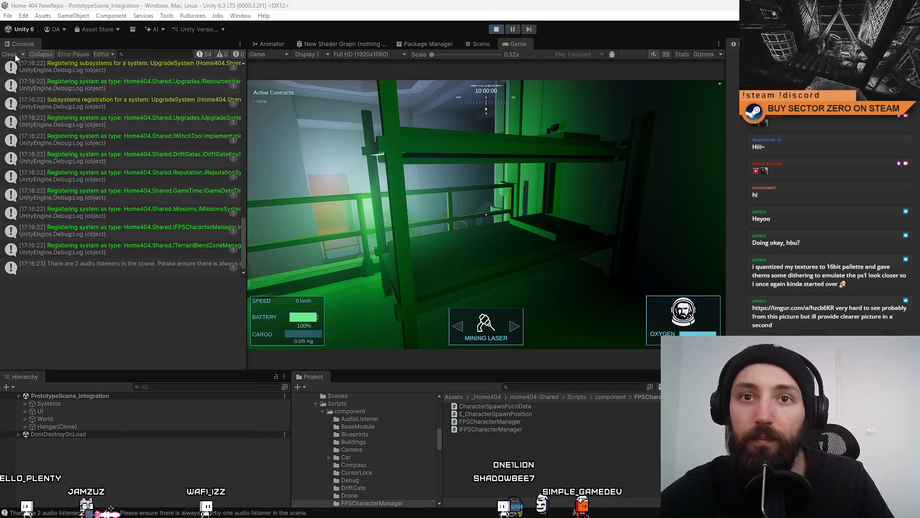
# Drive the rover fullscreen out of the hangar across the snowy plain, then exit fullscreen.
pyautogui.press('F10')
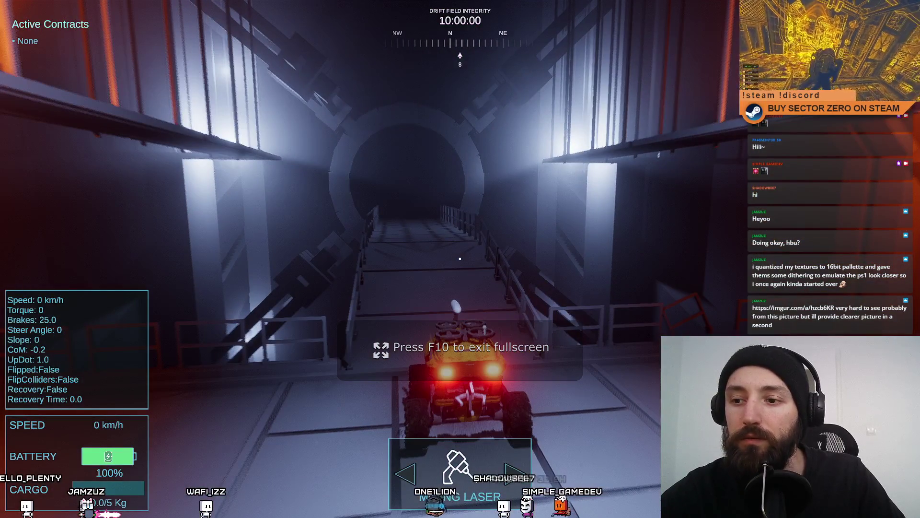
pyautogui.press('w')
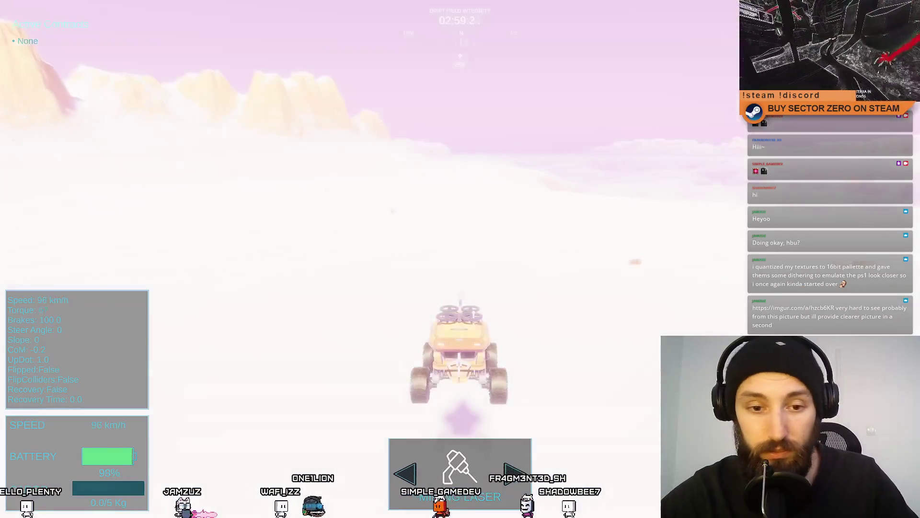
pyautogui.press('a')
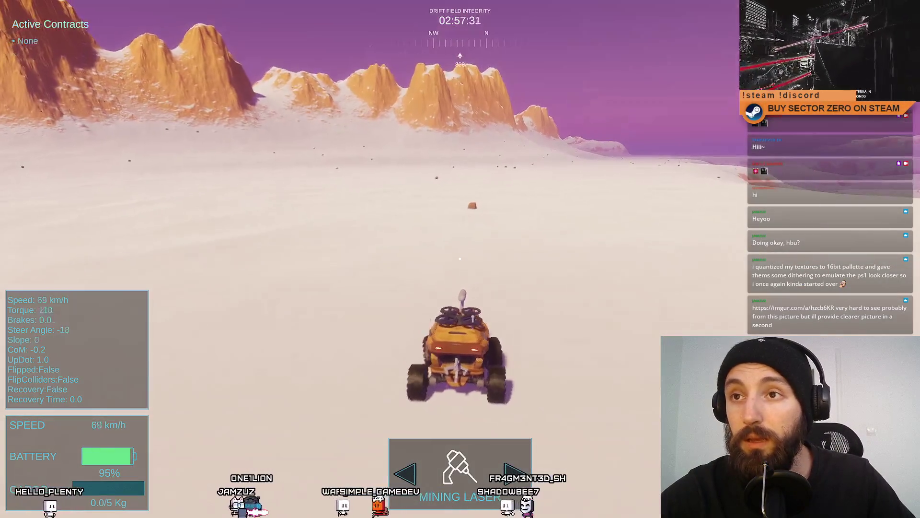
pyautogui.press('w')
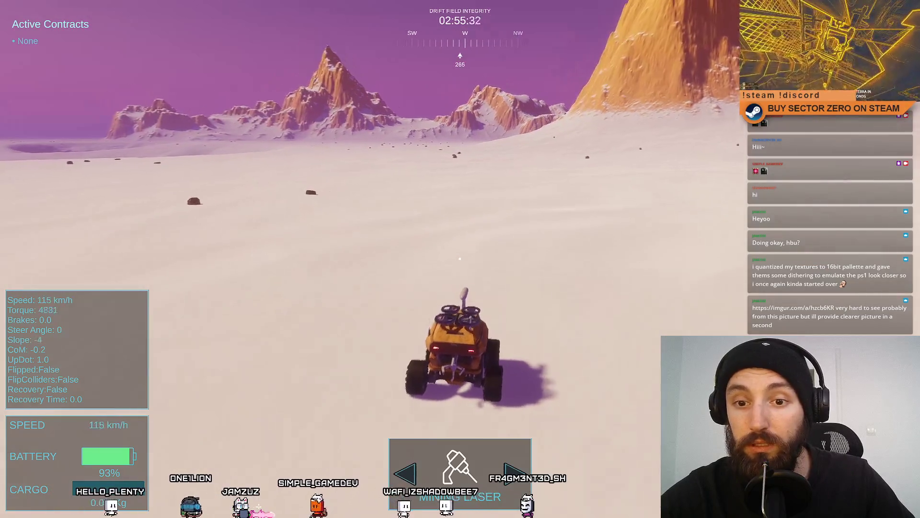
pyautogui.press('d')
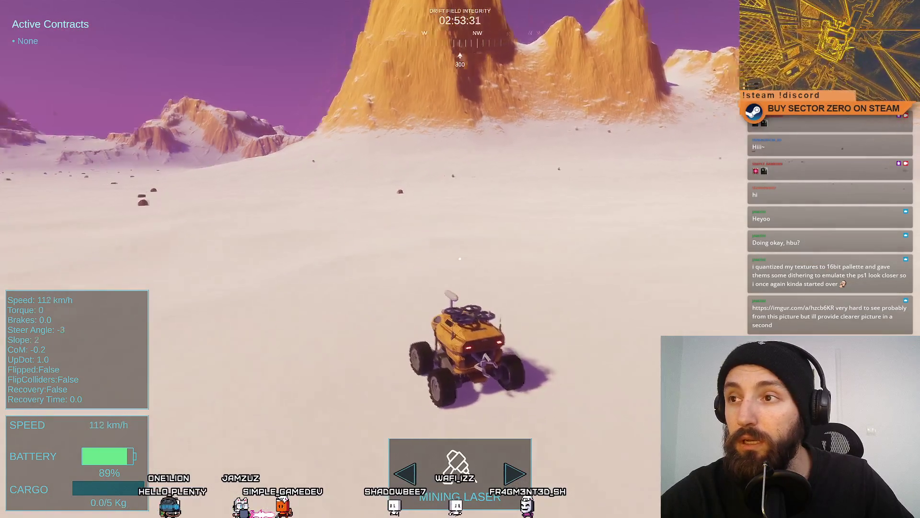
pyautogui.press('a')
pyautogui.press('w')
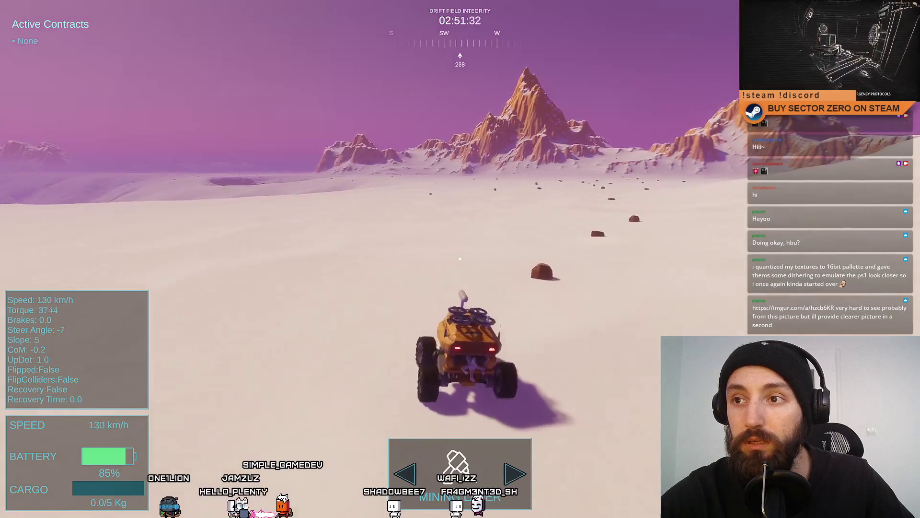
pyautogui.press('s')
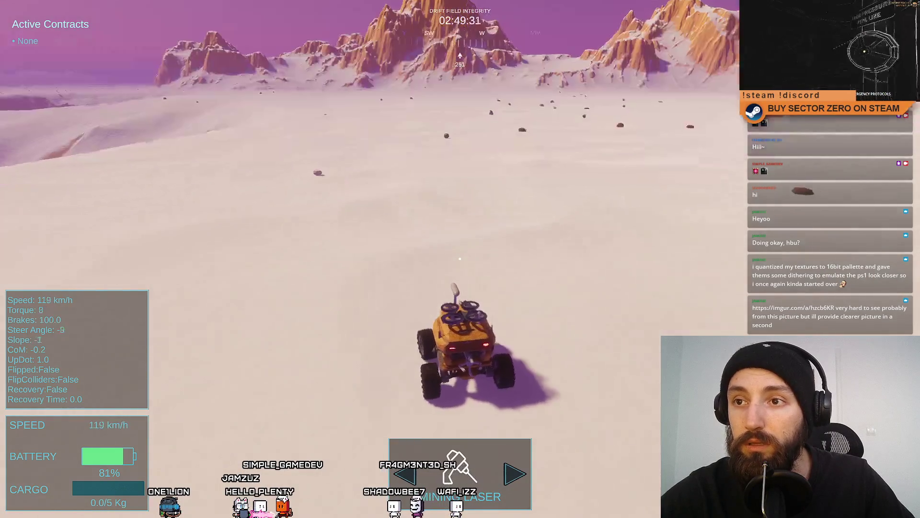
pyautogui.press('a')
pyautogui.press('space')
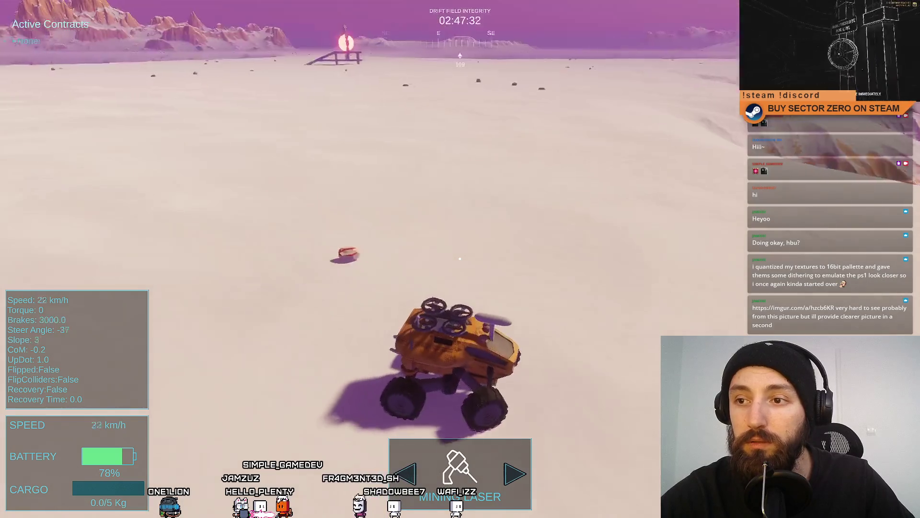
pyautogui.press('s')
pyautogui.press('d')
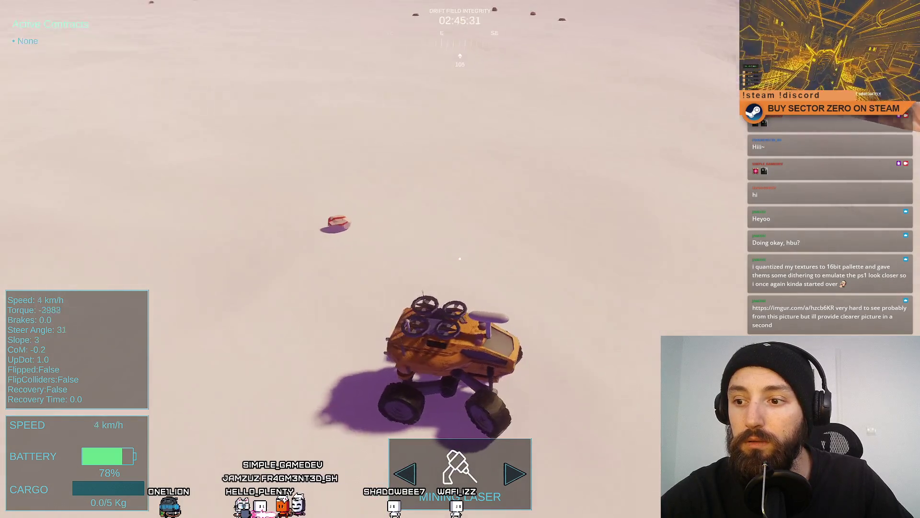
pyautogui.press('w')
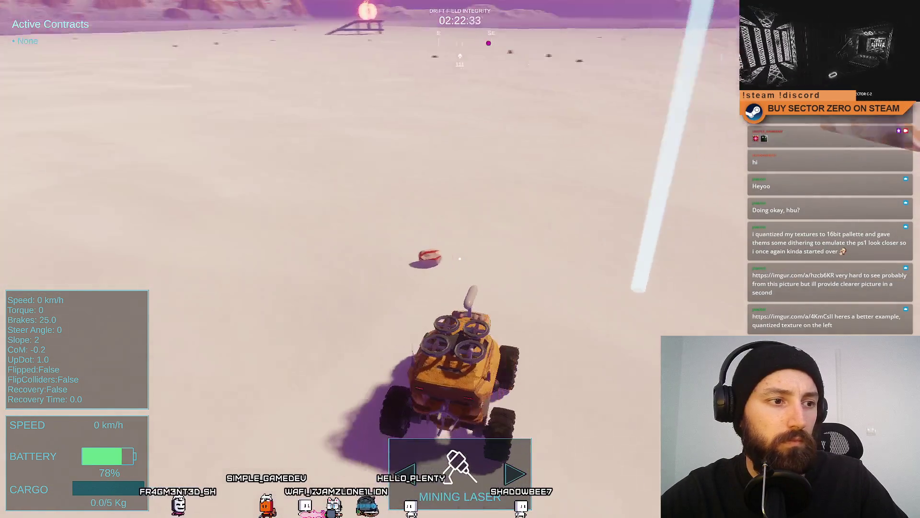
pyautogui.press('F11')
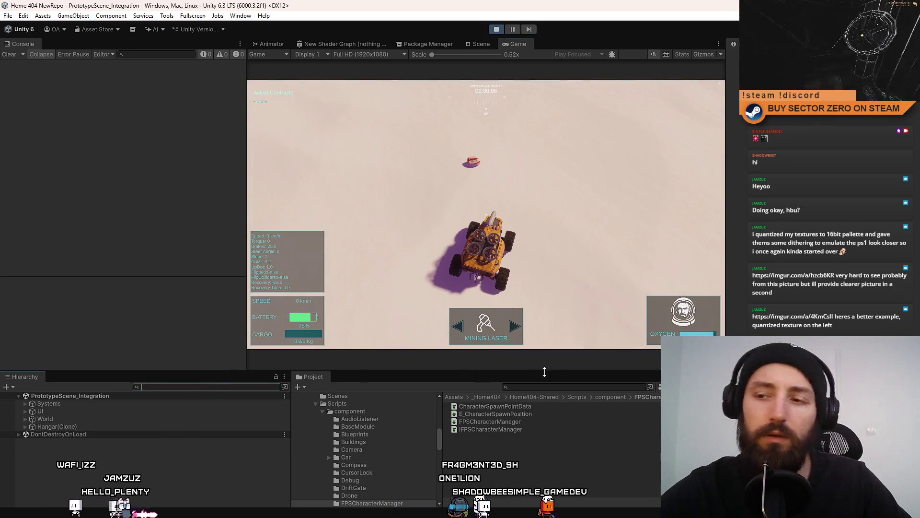
# Search the project for 'mining' and open the MiningDrillTool script from the results.
pyautogui.write('laser')
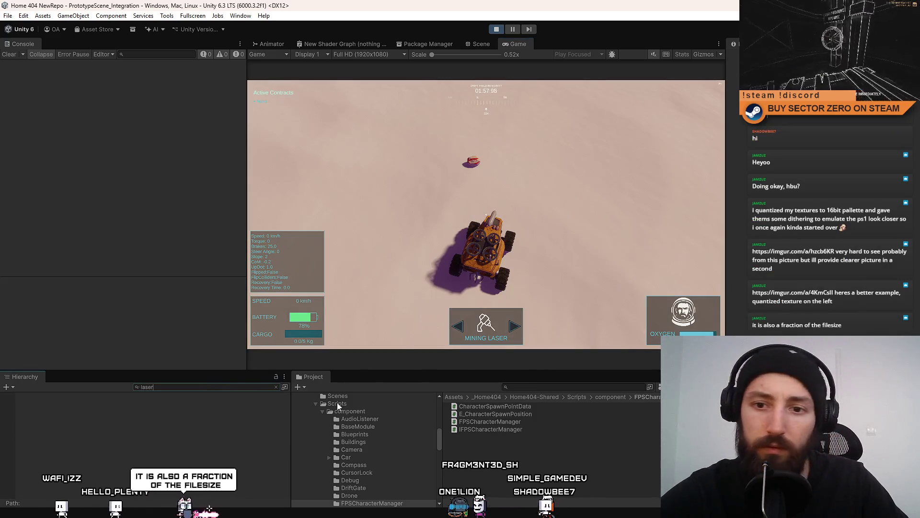
pyautogui.click(539, 386)
pyautogui.write('laser')
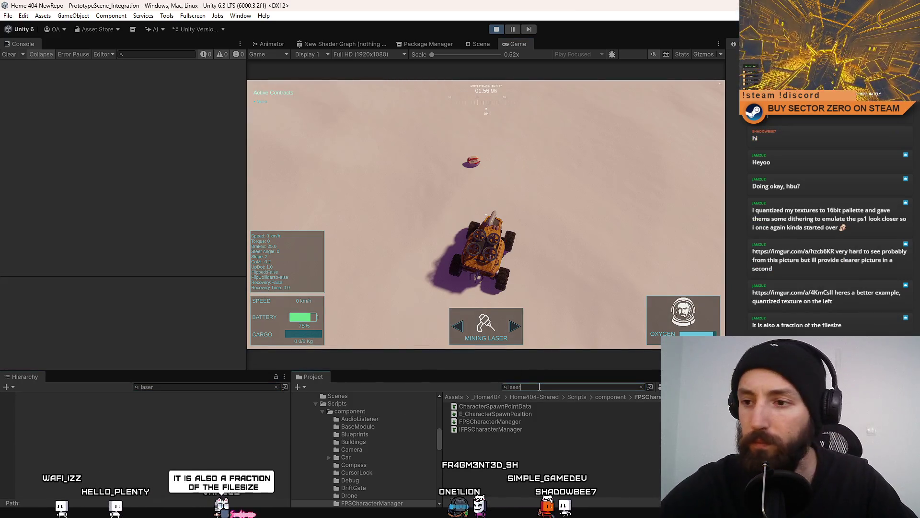
pyautogui.press('BackSpace')
pyautogui.press('BackSpace')
pyautogui.press('BackSpace')
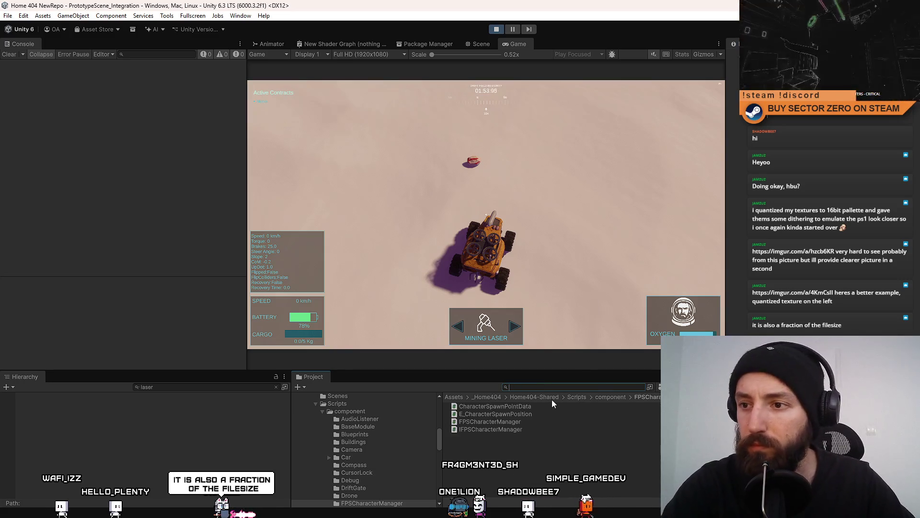
pyautogui.write('mining la')
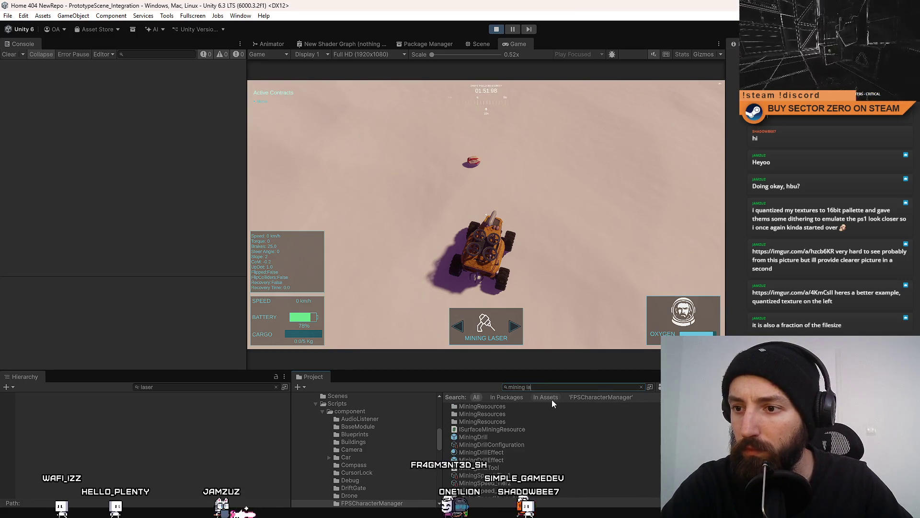
pyautogui.press('BackSpace')
pyautogui.press('BackSpace')
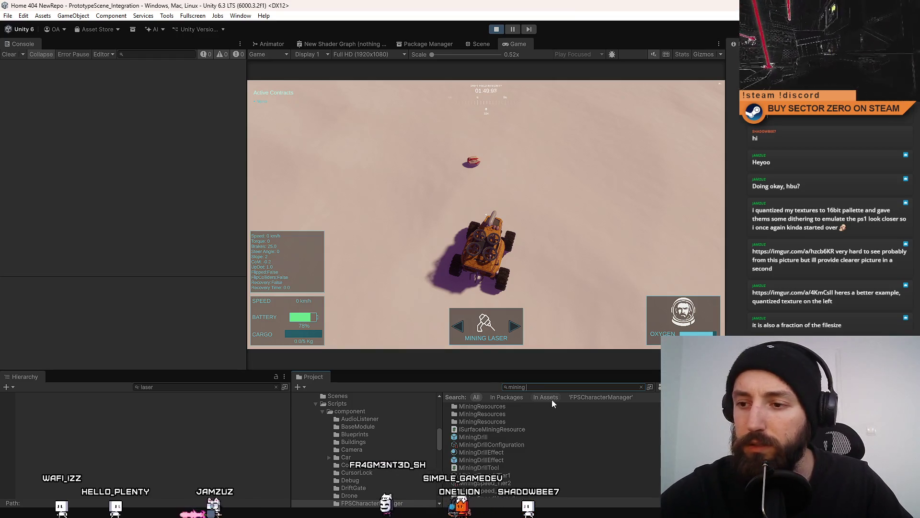
pyautogui.click(493, 437)
pyautogui.click(494, 459)
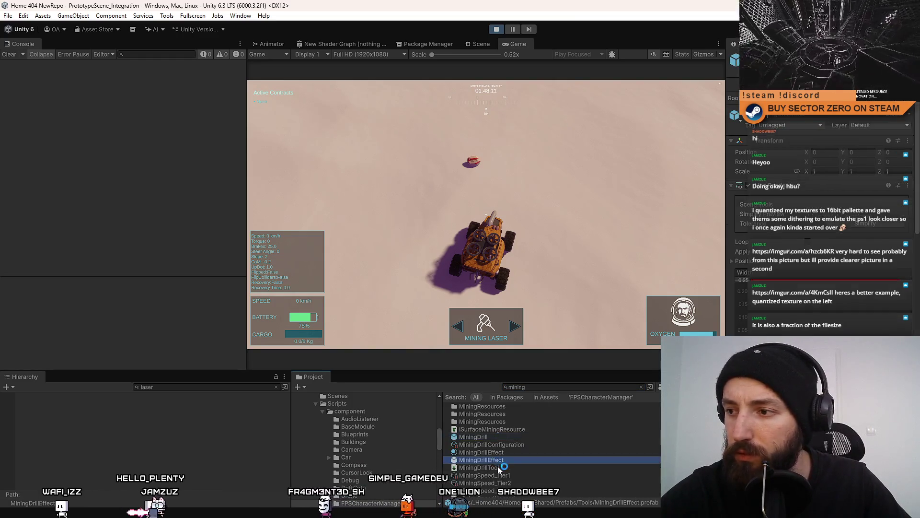
pyautogui.click(479, 467)
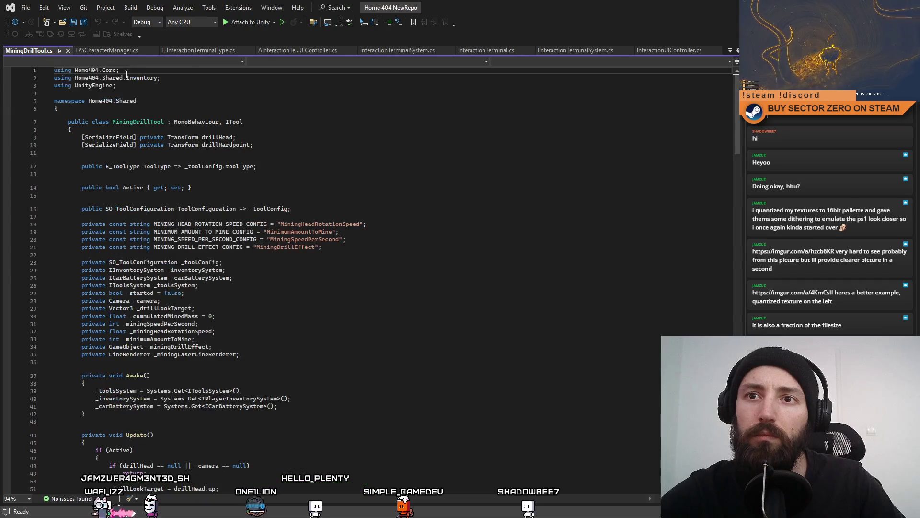
# Place the cursor at line 13 of MiningDrillTool.cs, then switch back to the Unity game.
pyautogui.click(497, 175)
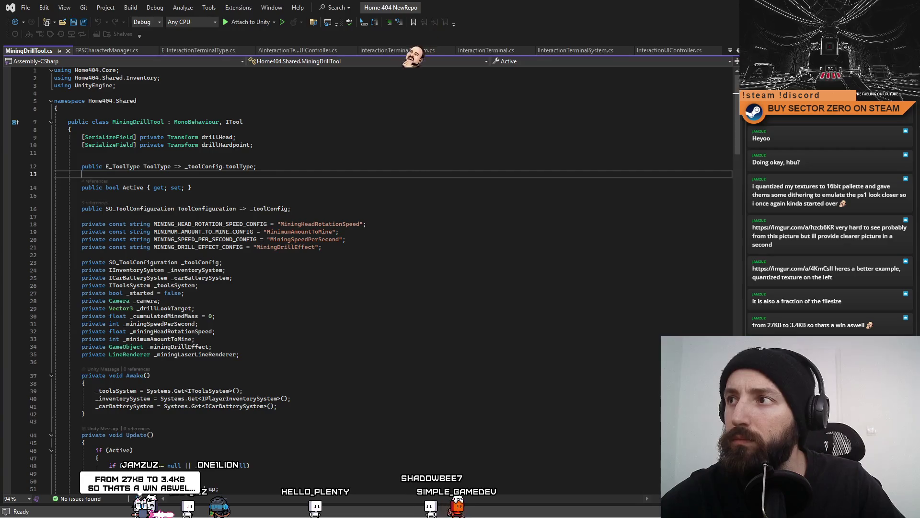
pyautogui.hotkey('alt', 'Tab')
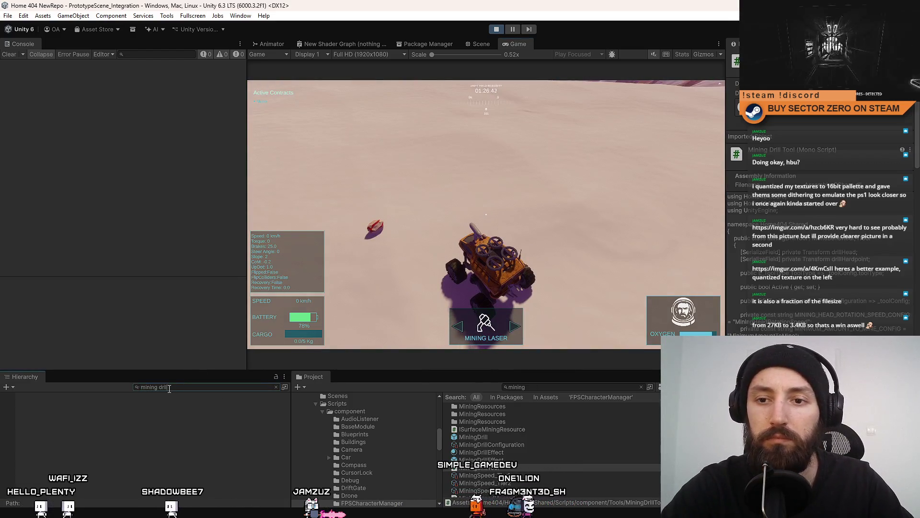
# Select MiningDrill(Clone) and review its MiningDrillTool script's Awake and Update code in the code editor.
pyautogui.click(113, 403)
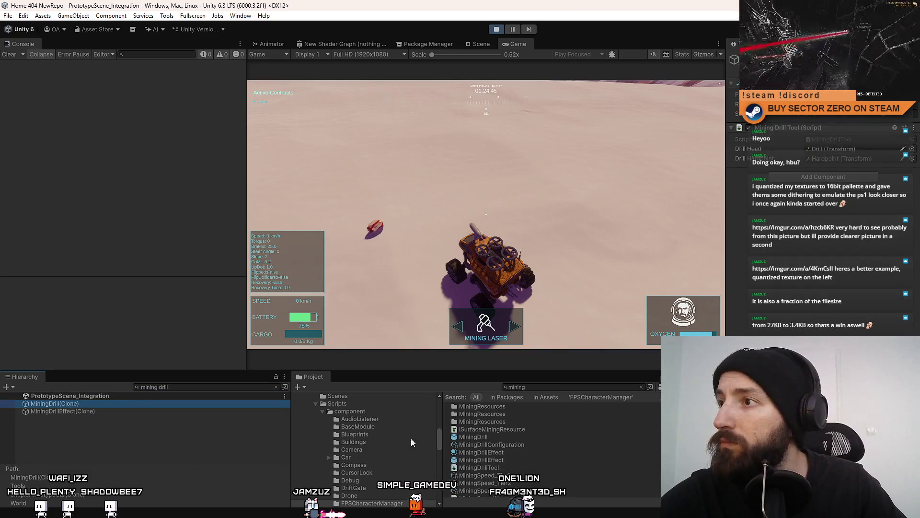
pyautogui.doubleClick(851, 139)
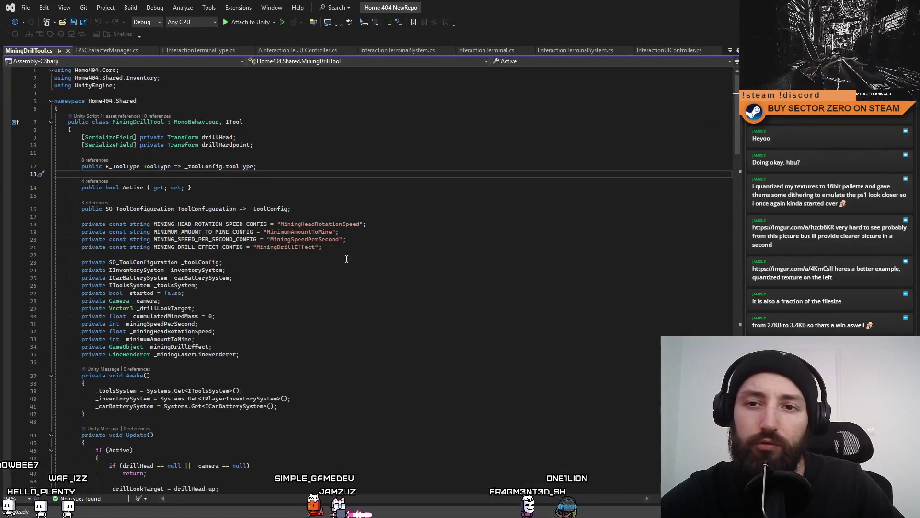
pyautogui.click(399, 294)
pyautogui.scroll(-4, 400, 293)
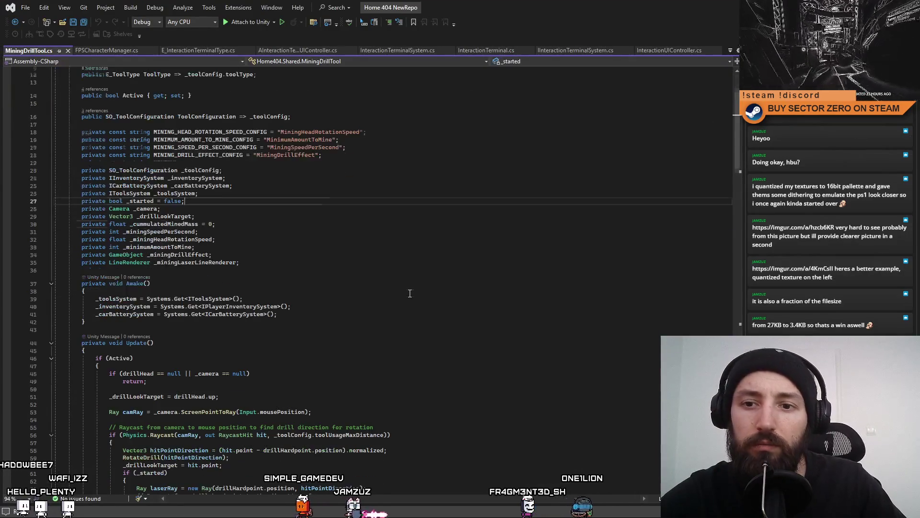
pyautogui.click(399, 298)
pyautogui.scroll(-2, 400, 296)
pyautogui.doubleClick(119, 312)
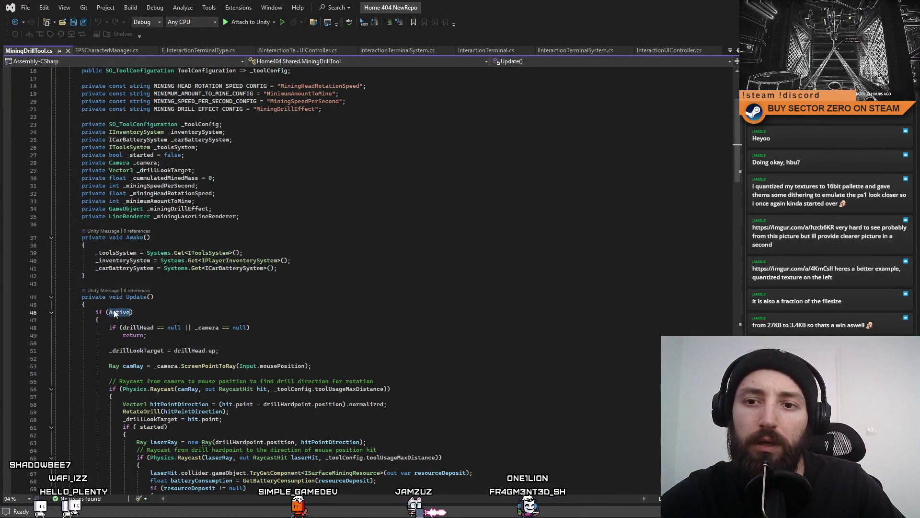
pyautogui.hotkey('alt', 'Tab')
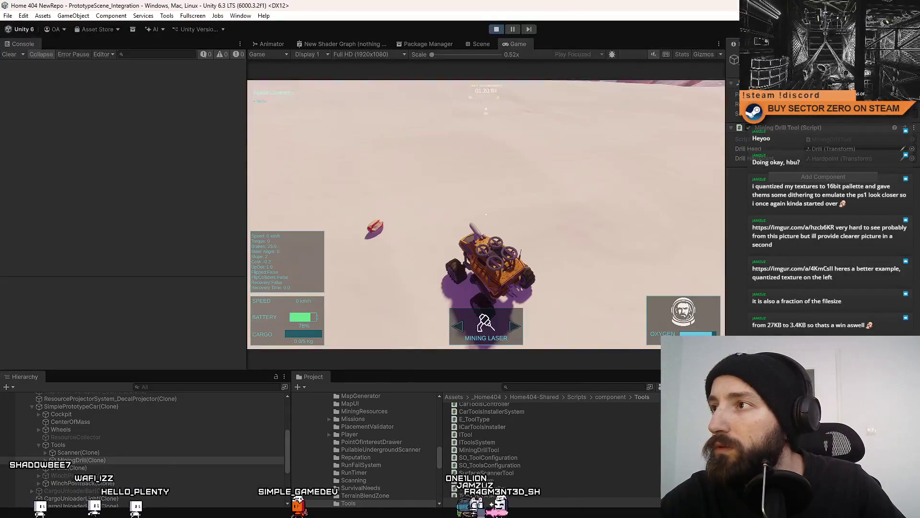
# Put the Inspector in Debug mode and switch the running game to the drone camera feed.
pyautogui.click(914, 43)
pyautogui.click(887, 64)
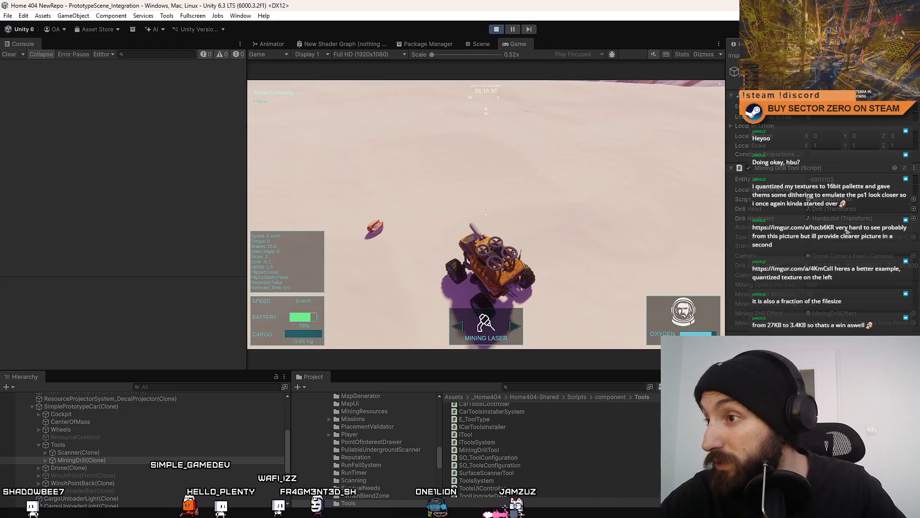
pyautogui.click(507, 200)
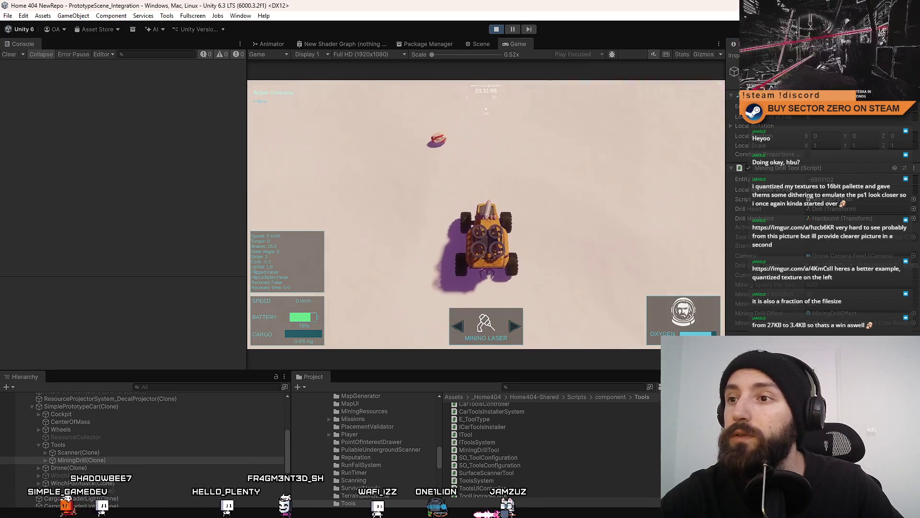
pyautogui.press('c')
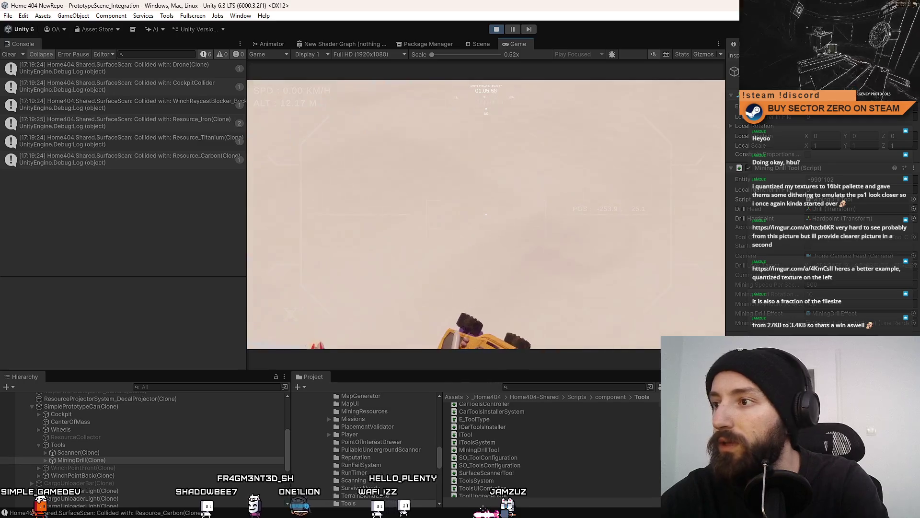
# Return the game from the drone feed to the rover view and start a new screen snip.
pyautogui.press('c')
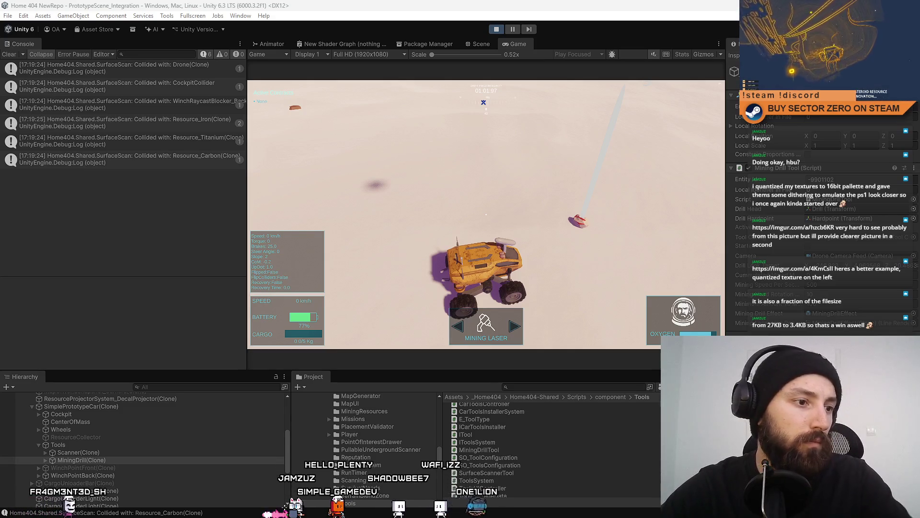
pyautogui.click(95, 96)
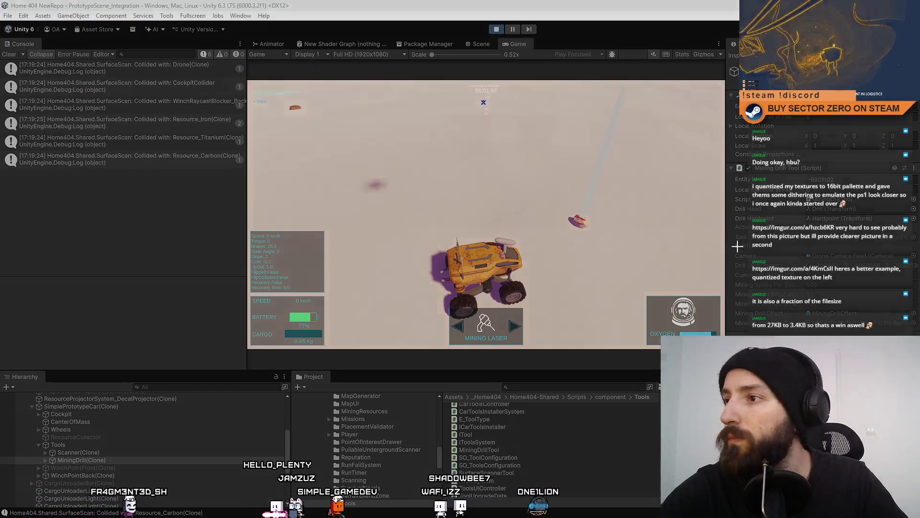
# Capture the Inspector's Mining Drill Tool component area as a snip.
pyautogui.moveTo(731, 154)
pyautogui.mouseDown()
pyautogui.moveTo(919, 277)
pyautogui.moveTo(918, 336)
pyautogui.mouseUp()
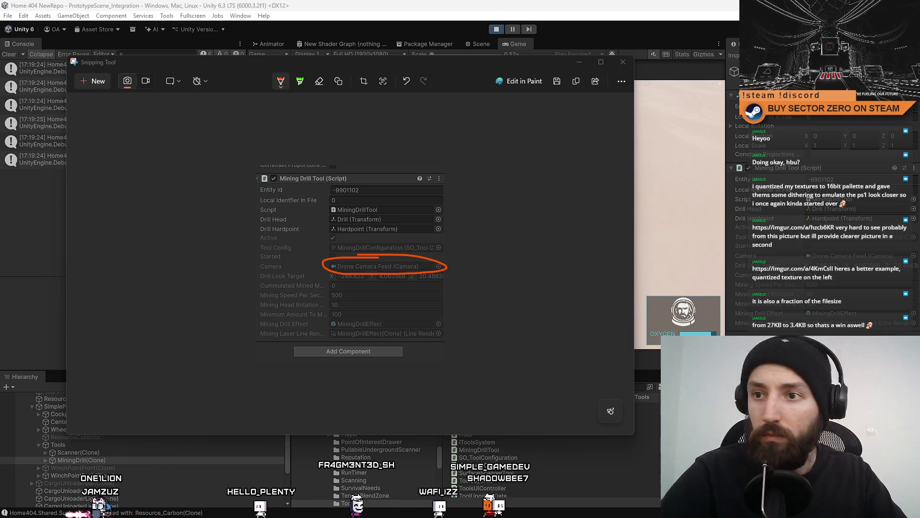
# Close the Snipping Tool window with Alt+F4 to return to the running Unity game.
pyautogui.hotkey('alt', 'F4')
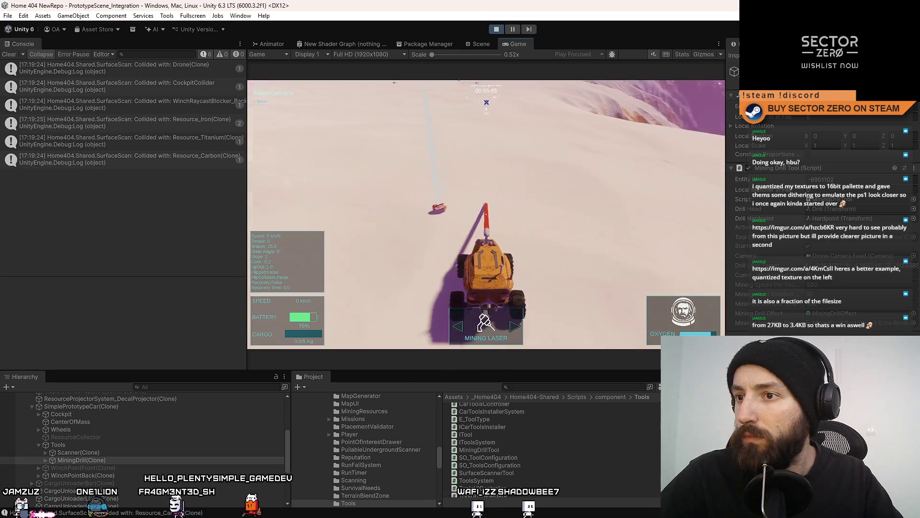
# Drive the rover forward and left across the snowy plain, then slow it down.
pyautogui.press('w')
pyautogui.press('a')
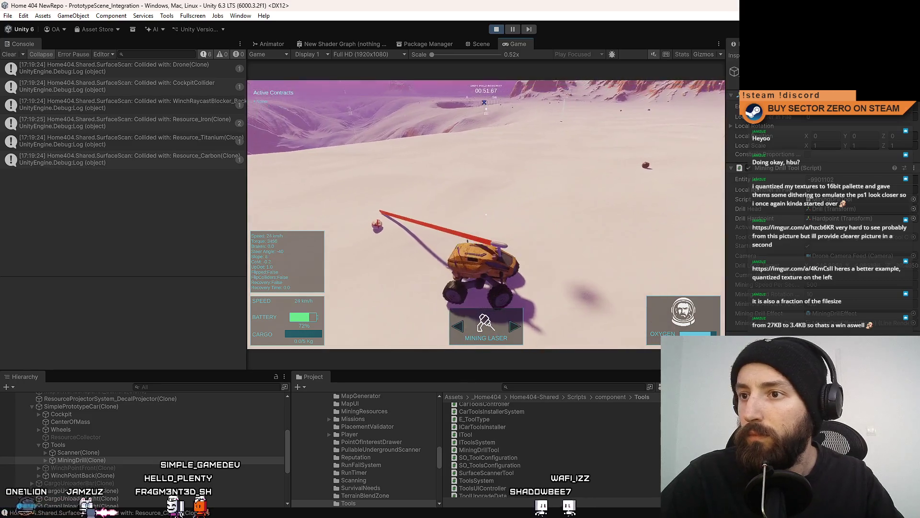
pyautogui.press('s')
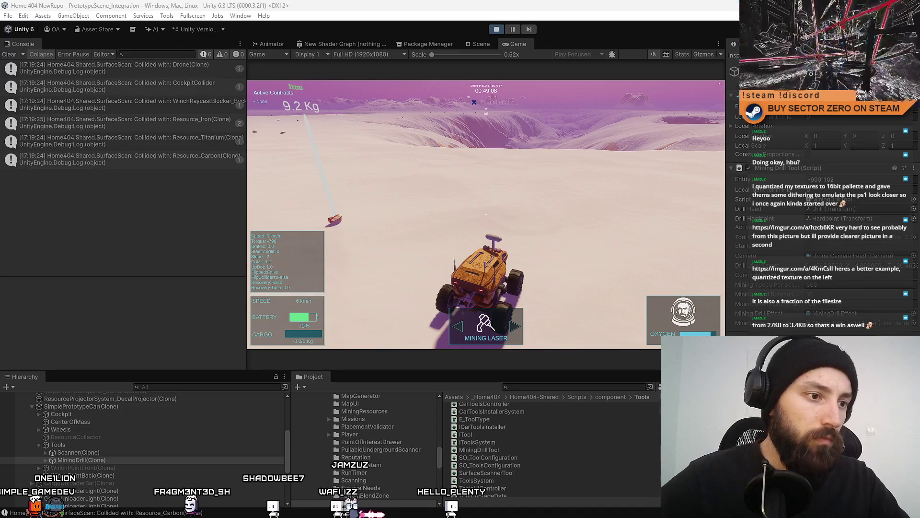
# Fire the mining laser while driving and steering left and right, then brake to a full stop.
pyautogui.click(486, 214)
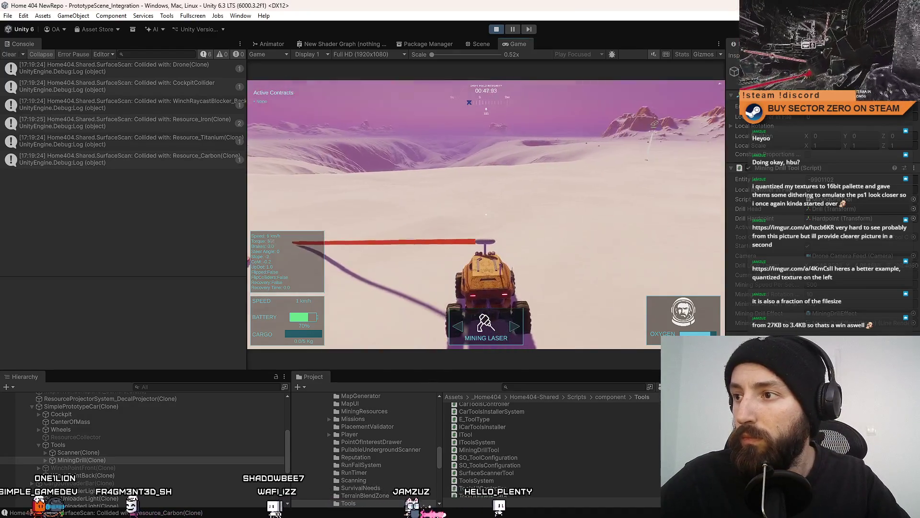
pyautogui.press('w')
pyautogui.press('a')
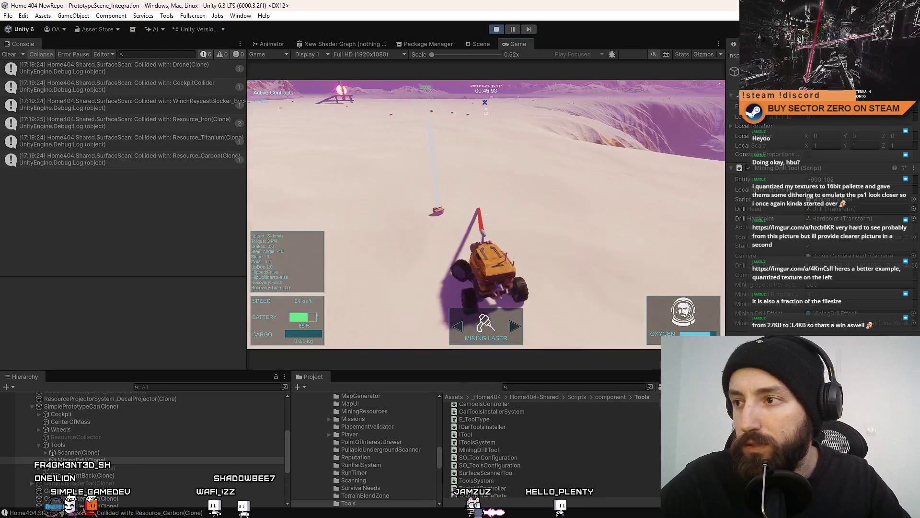
pyautogui.press('d')
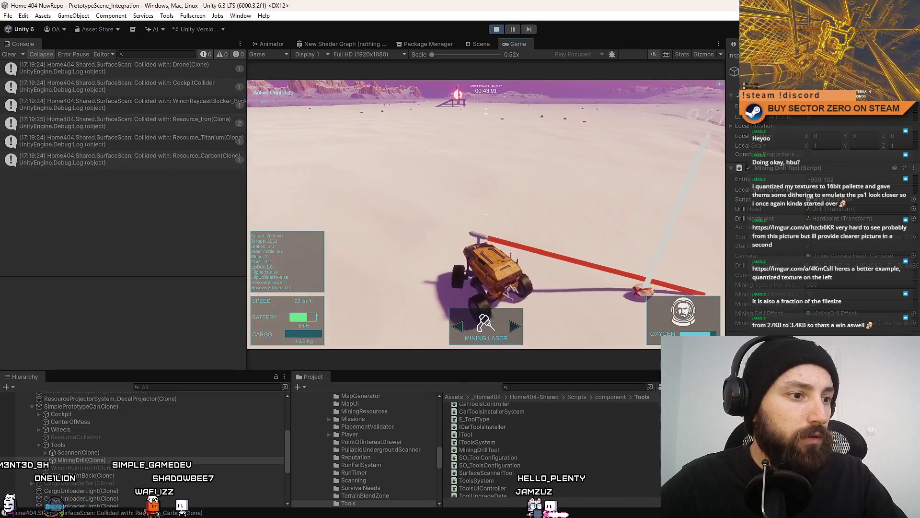
pyautogui.press('space')
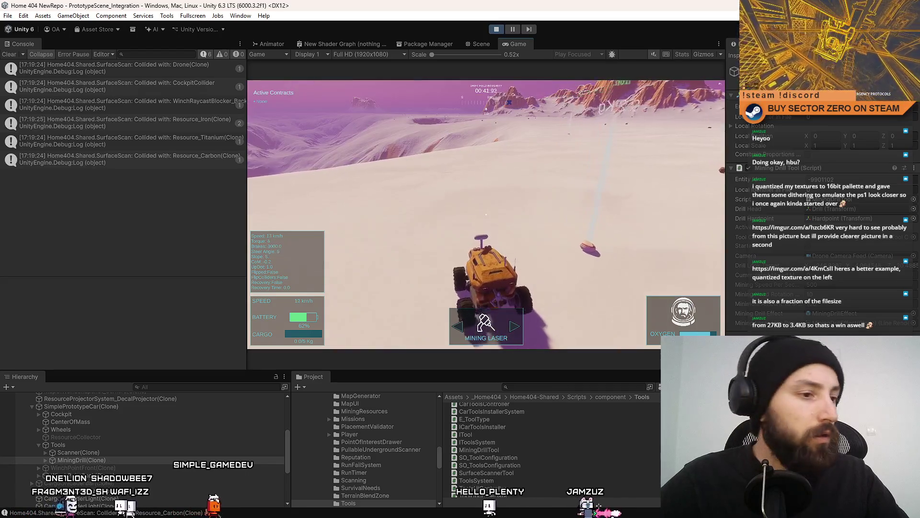
pyautogui.press('s')
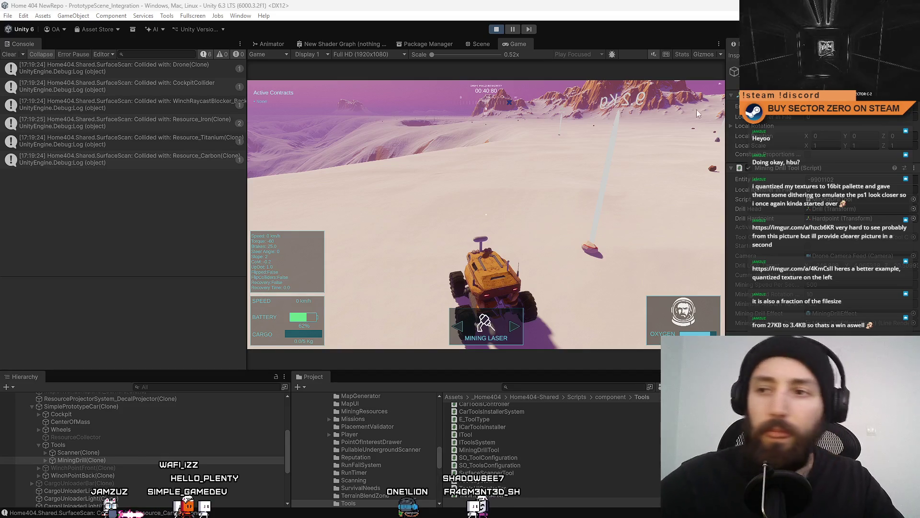
# Stop Play mode, clear the Console, and filter the Hierarchy for 'drone'.
pyautogui.click(497, 30)
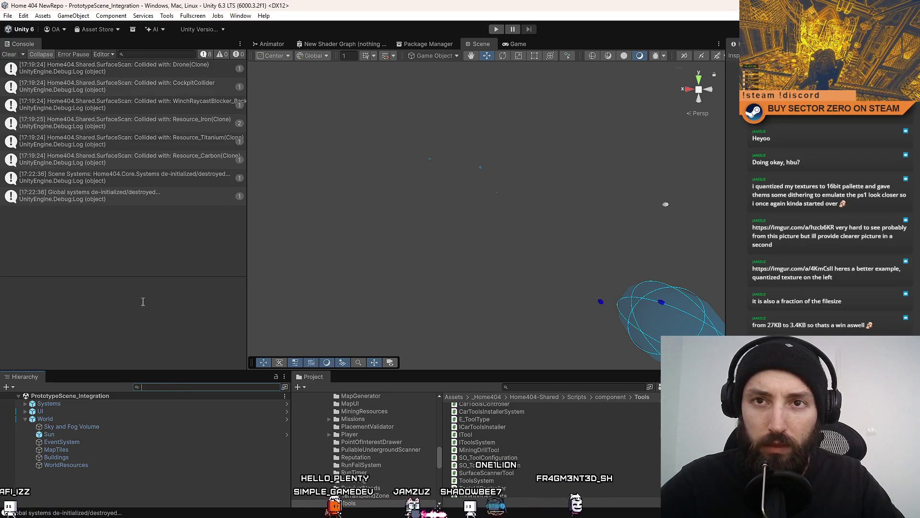
pyautogui.click(14, 55)
pyautogui.click(532, 388)
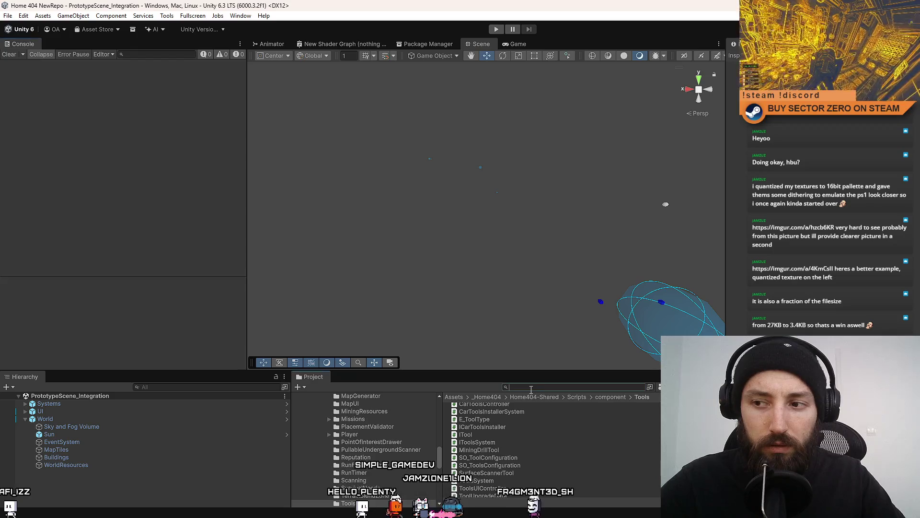
pyautogui.write('drone')
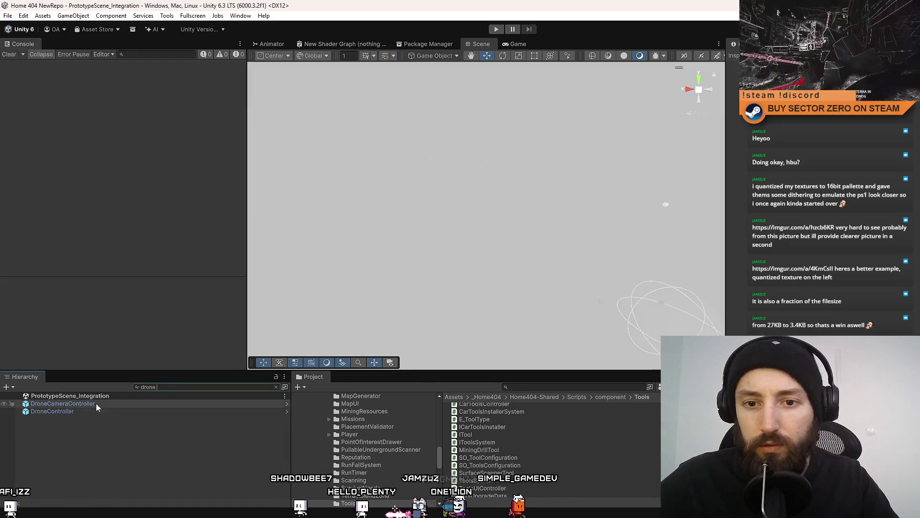
# Compare DroneController and DroneCameraController settings with the Inspector back in Normal mode.
pyautogui.click(92, 412)
pyautogui.click(104, 407)
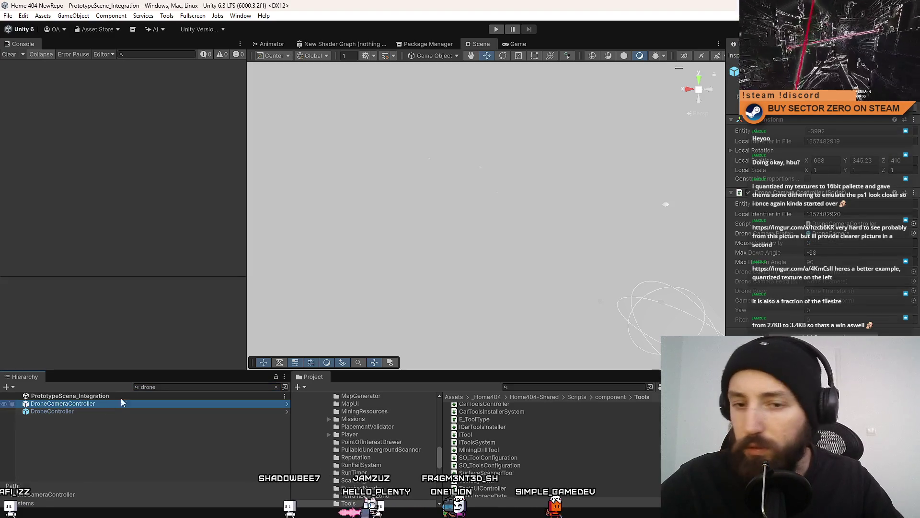
pyautogui.click(914, 44)
pyautogui.click(786, 127)
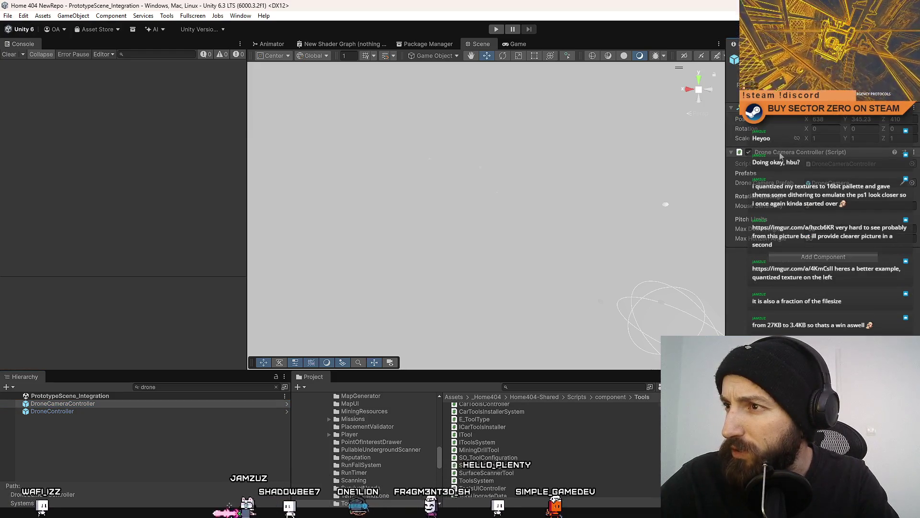
pyautogui.click(100, 410)
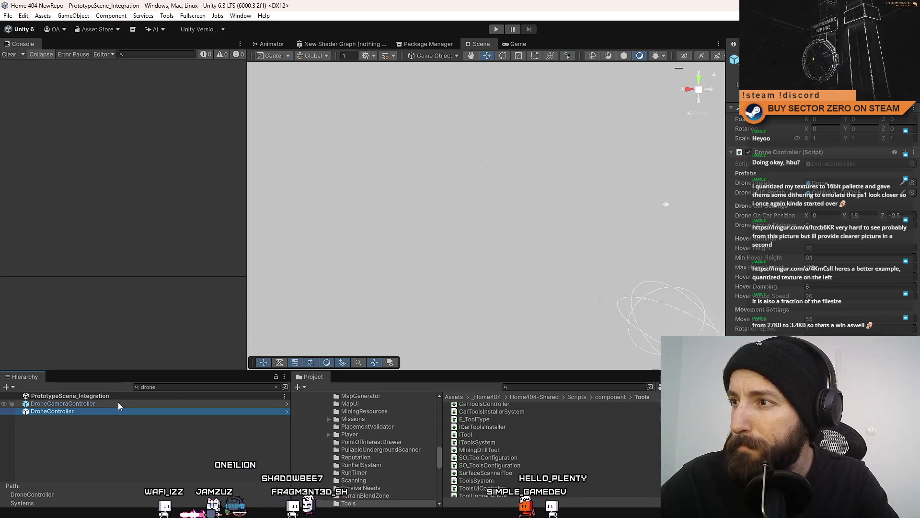
pyautogui.click(118, 402)
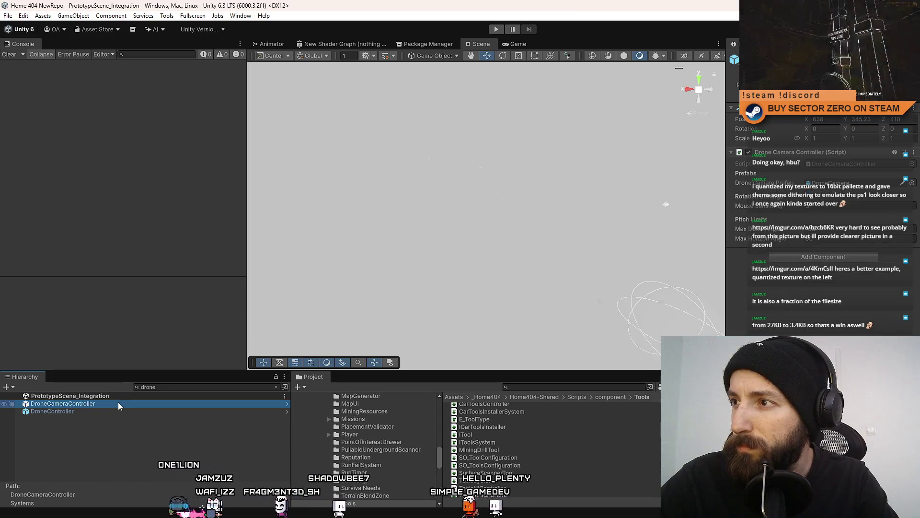
pyautogui.click(439, 217)
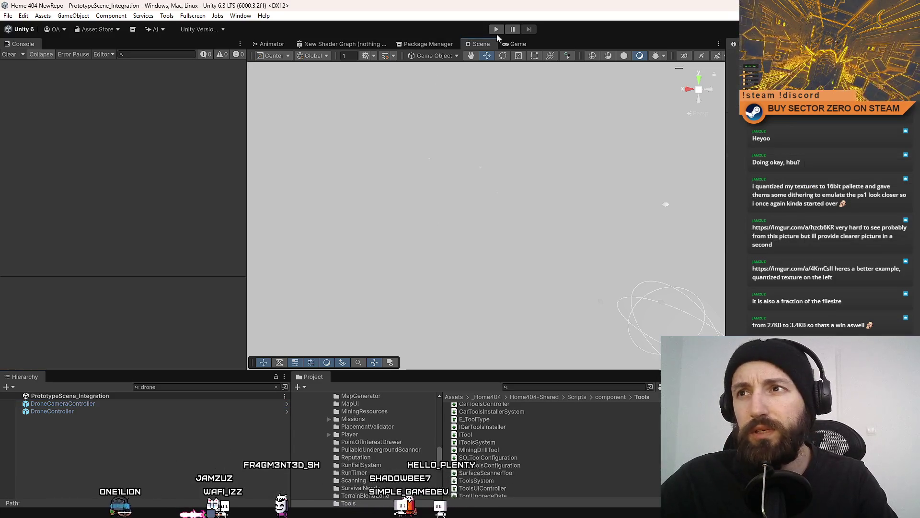
# Run the scene in Play mode briefly, then stop it with Ctrl+P.
pyautogui.click(497, 30)
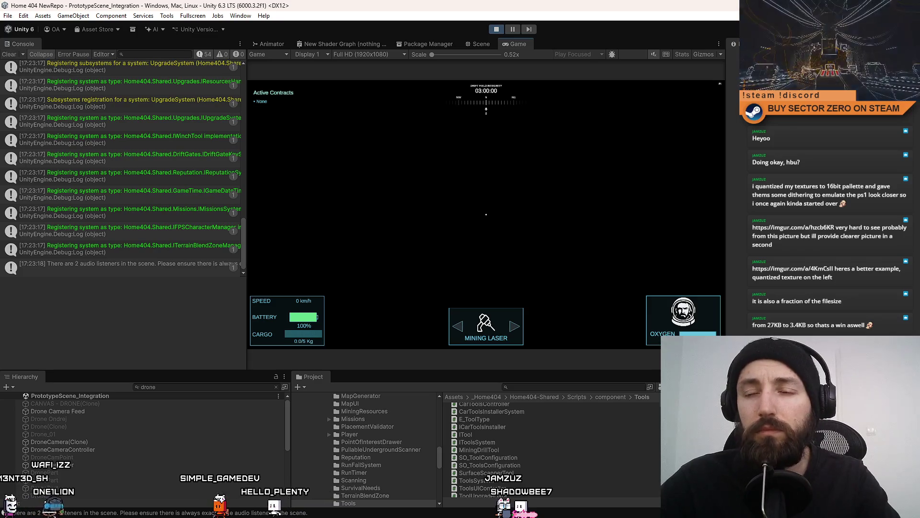
pyautogui.hotkey('ctrl', 'p')
pyautogui.write('drone cam')
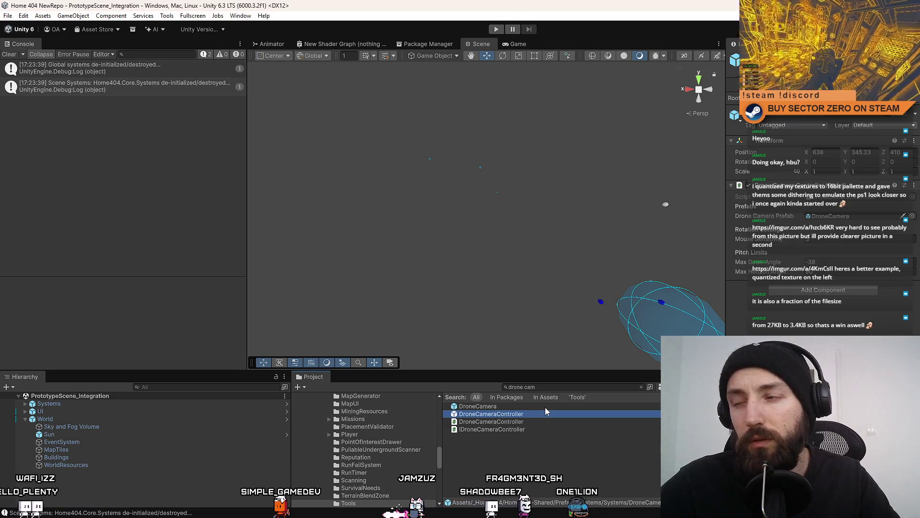
# Review the DroneCamera and DroneCameraController prefabs' camera settings in the Inspector.
pyautogui.rightClick(545, 408)
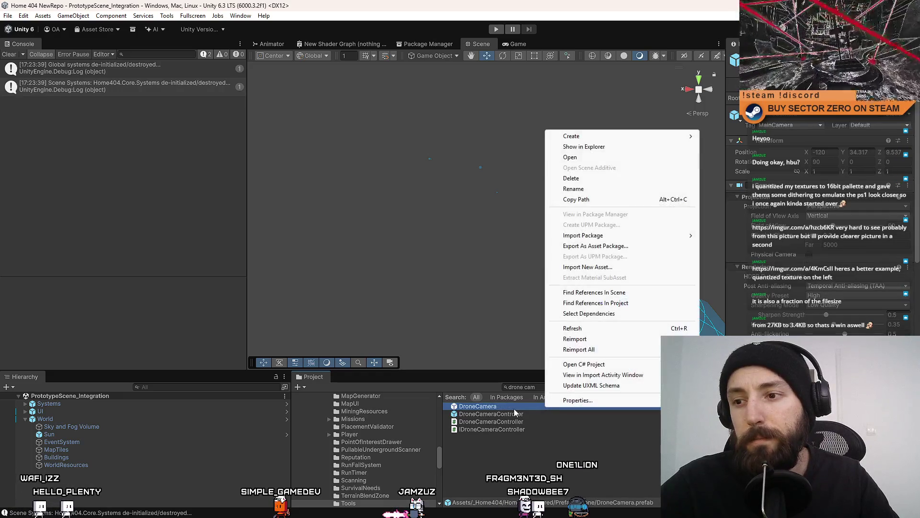
pyautogui.click(499, 417)
pyautogui.click(496, 410)
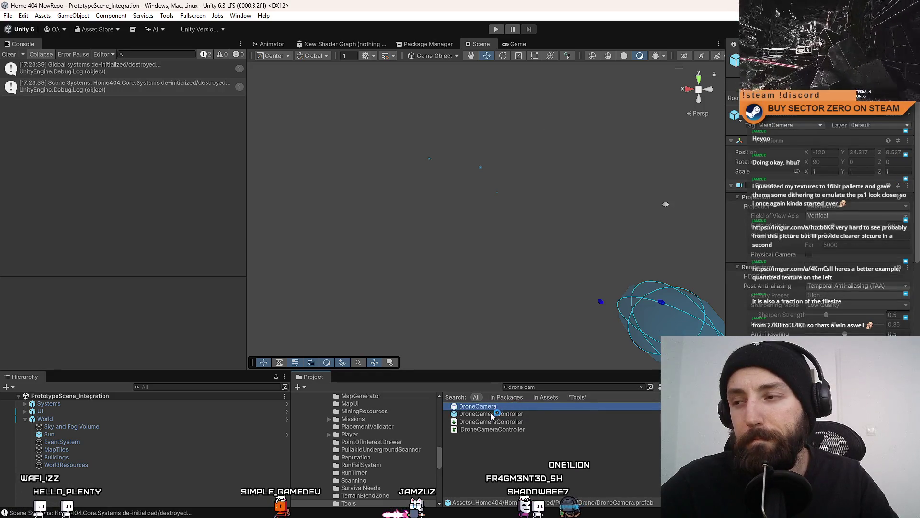
pyautogui.click(492, 414)
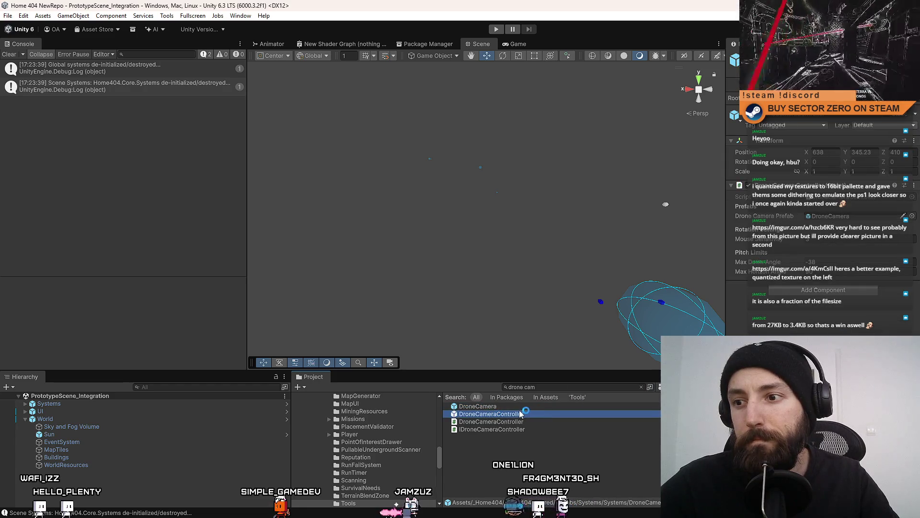
pyautogui.click(499, 407)
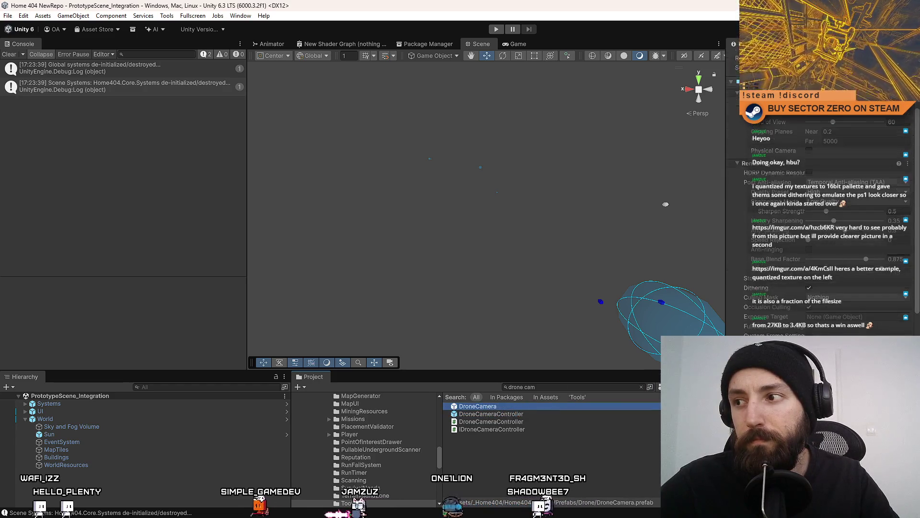
pyautogui.scroll(-10, 823, 216)
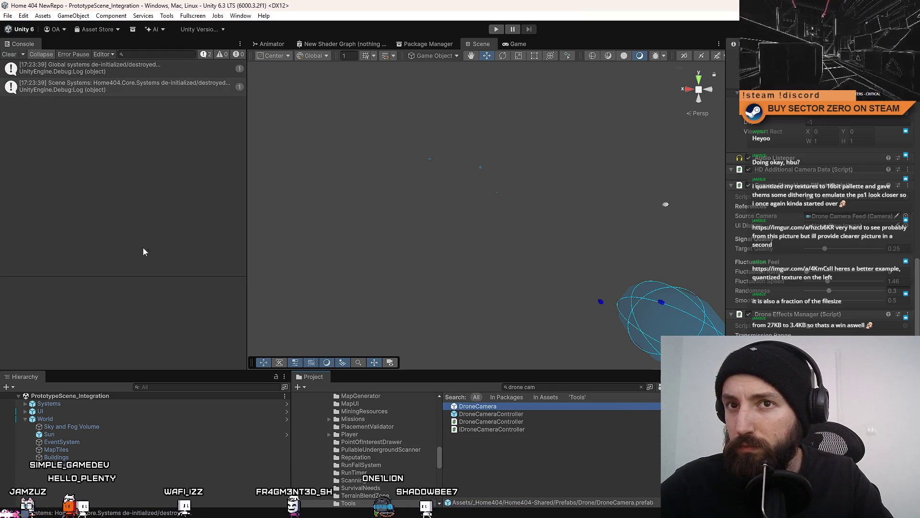
pyautogui.click(496, 29)
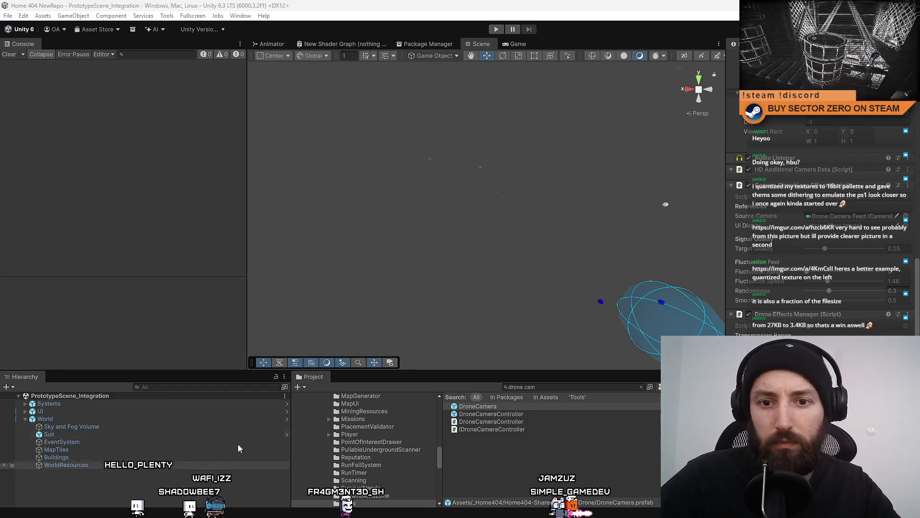
# Expand Systems, select RoverCameraController, and open its script in Visual Studio.
pyautogui.click(26, 403)
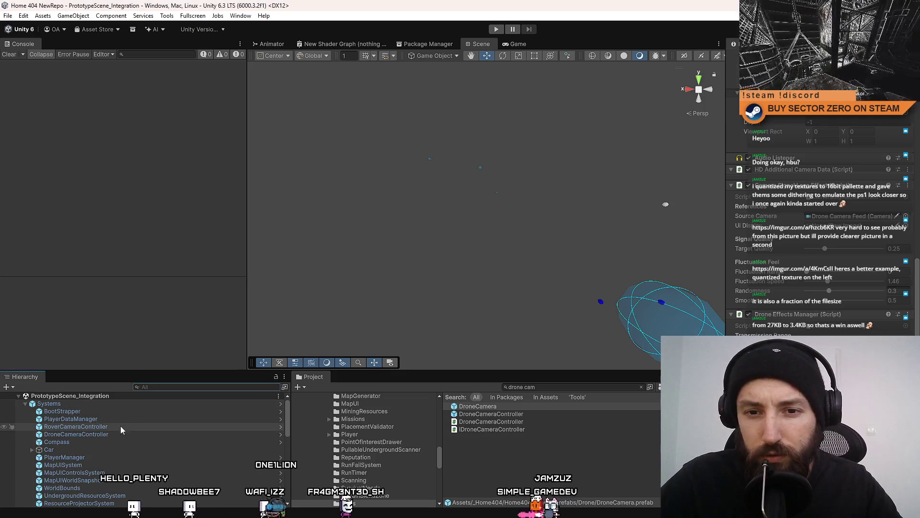
pyautogui.click(120, 427)
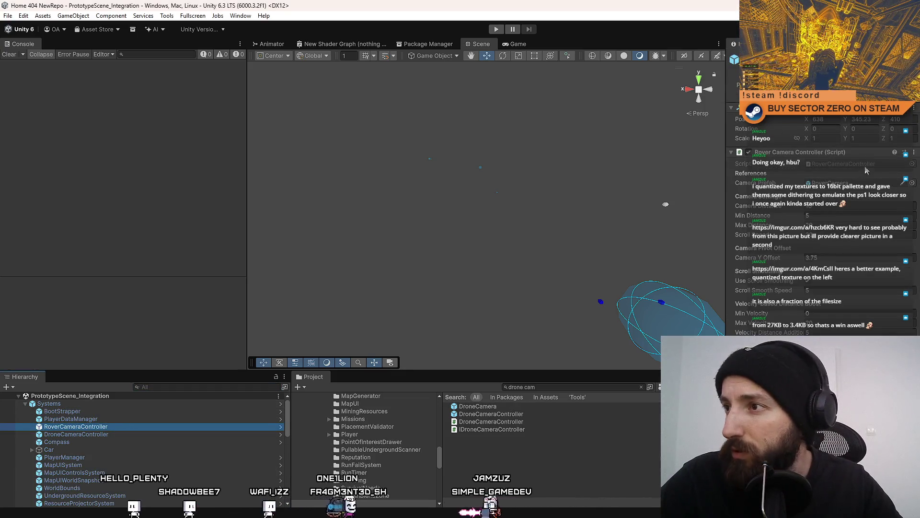
pyautogui.click(869, 164)
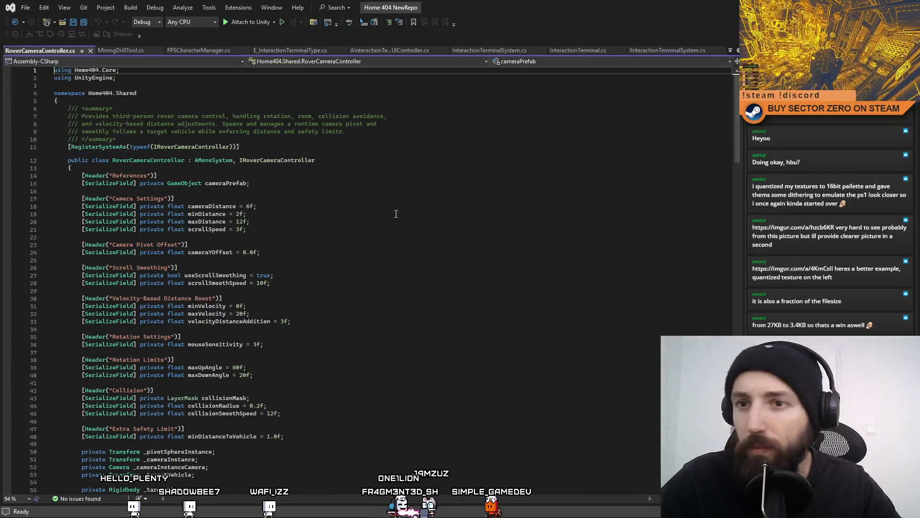
# Scroll through RoverCameraController.cs, checking the IRoverCameraController reference and GetCamera declaration.
pyautogui.scroll(-10, 647, 214)
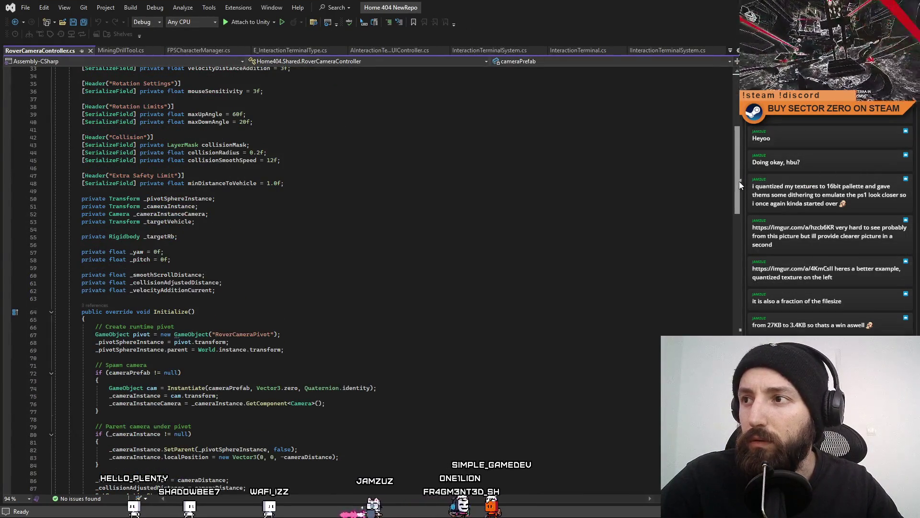
pyautogui.moveTo(739, 181); pyautogui.dragTo(741, 118)
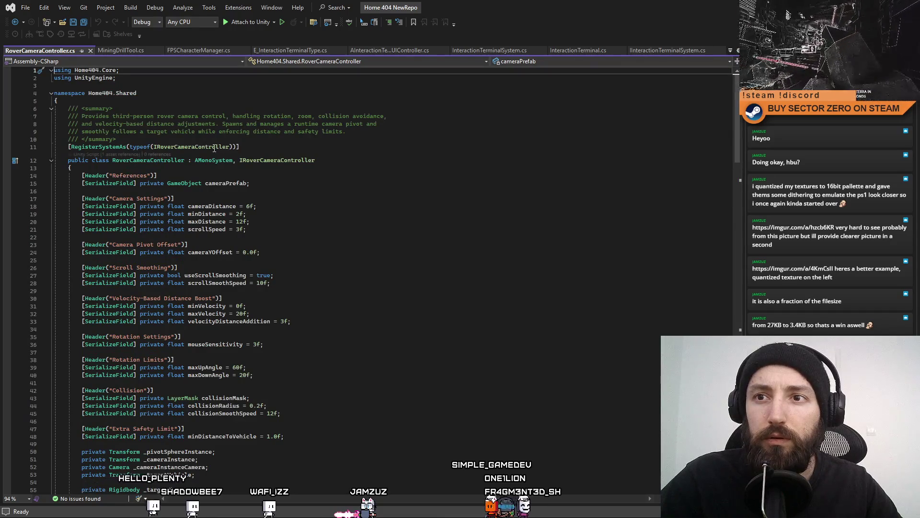
pyautogui.click(280, 161)
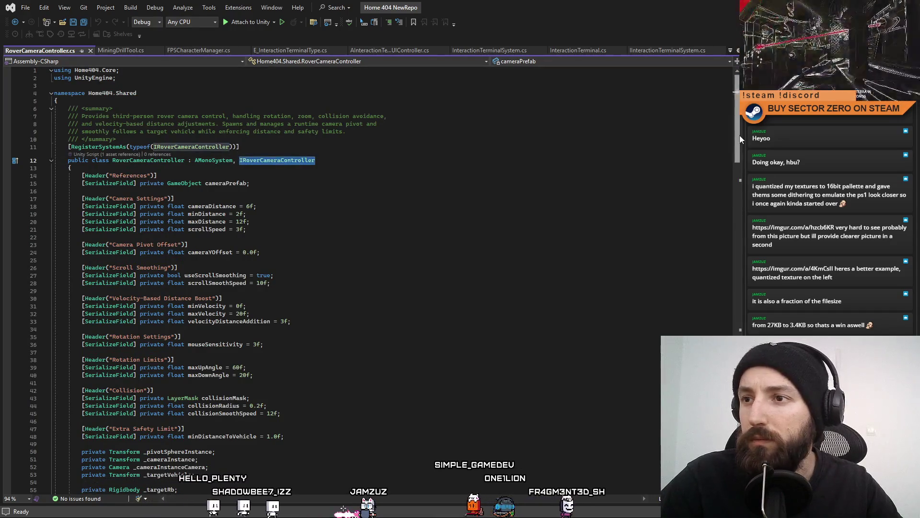
pyautogui.moveTo(740, 135)
pyautogui.mouseDown()
pyautogui.moveTo(716, 280)
pyautogui.moveTo(711, 393)
pyautogui.mouseUp()
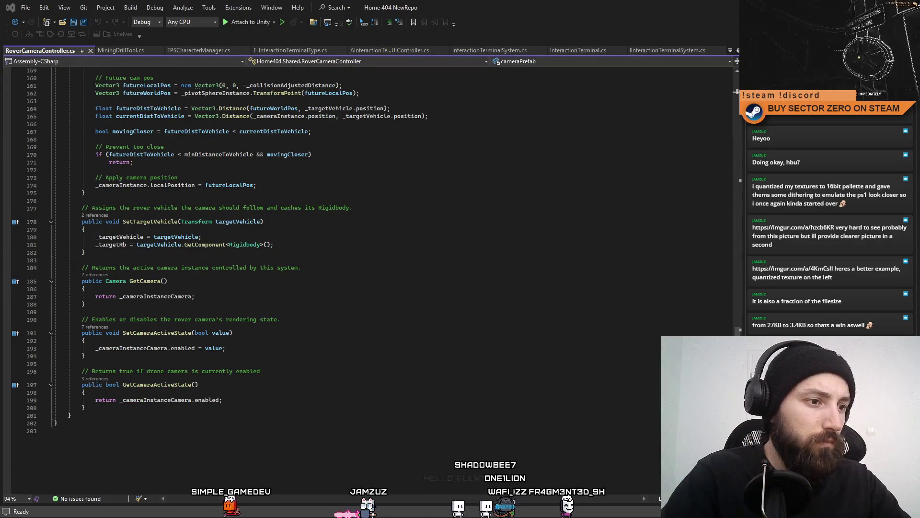
pyautogui.moveTo(169, 282); pyautogui.dragTo(84, 284)
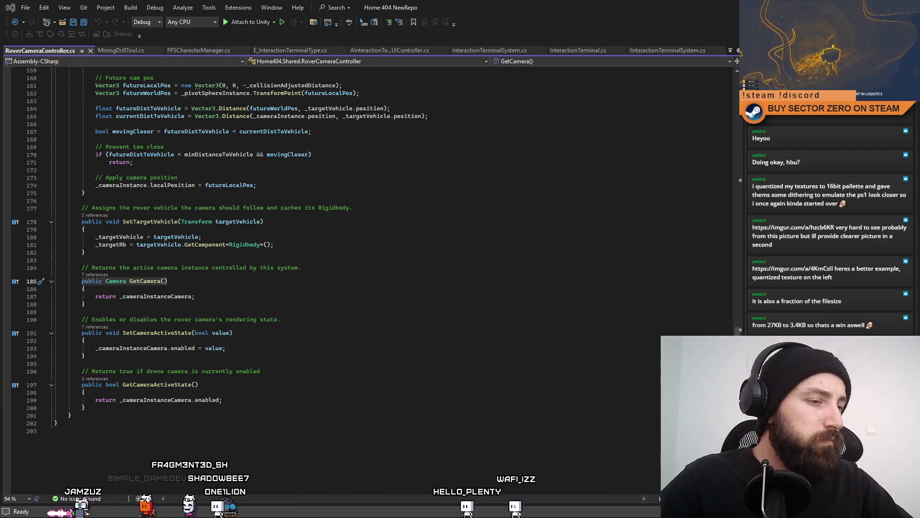
# Review SetTargetVehicle around lines 181-182, then return to Unity and clear the selection.
pyautogui.click(519, 254)
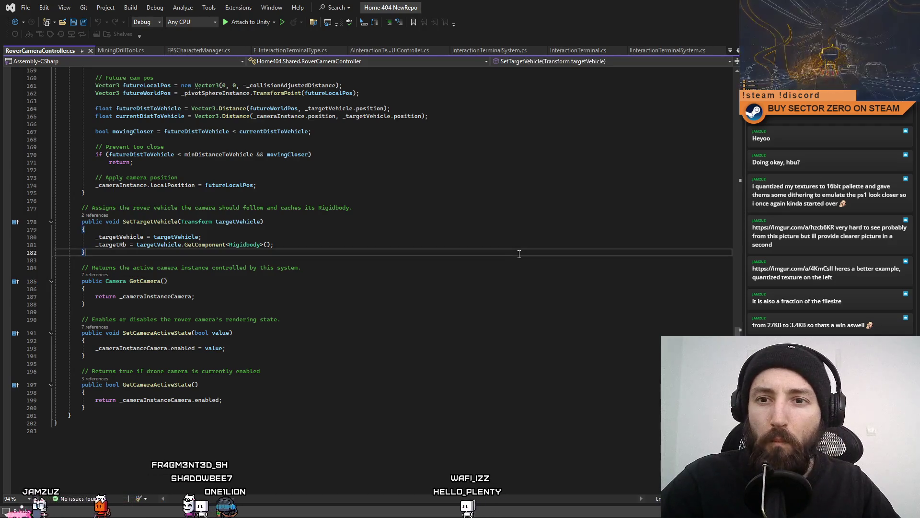
pyautogui.click(488, 246)
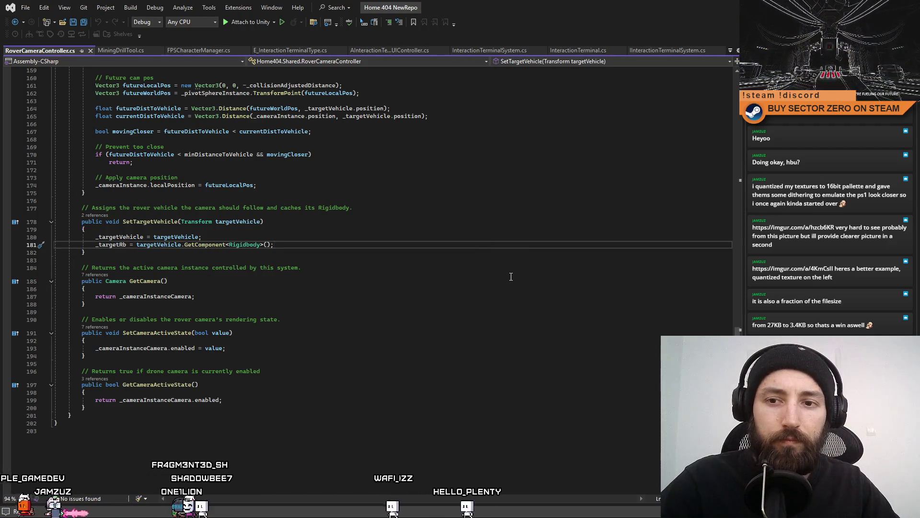
pyautogui.scroll(14, 491, 318)
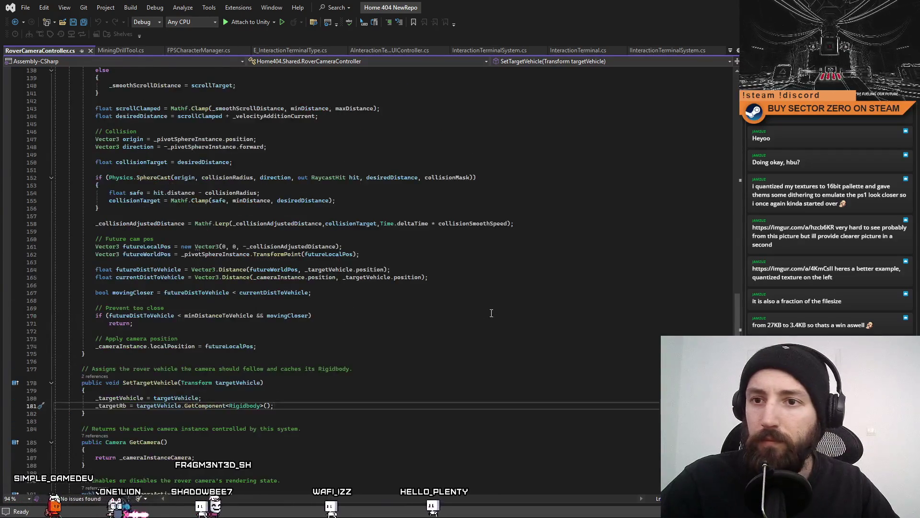
pyautogui.scroll(7, 492, 313)
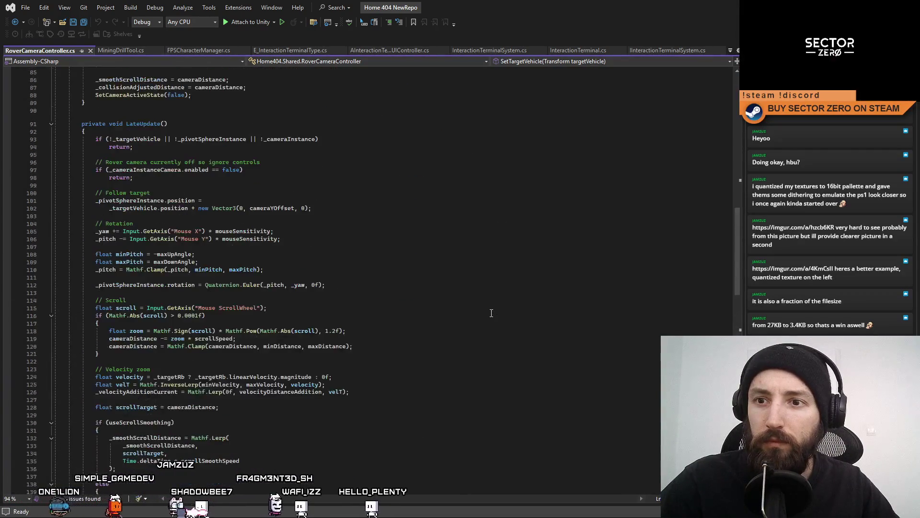
pyautogui.scroll(-17, 497, 315)
pyautogui.scroll(-8, 493, 314)
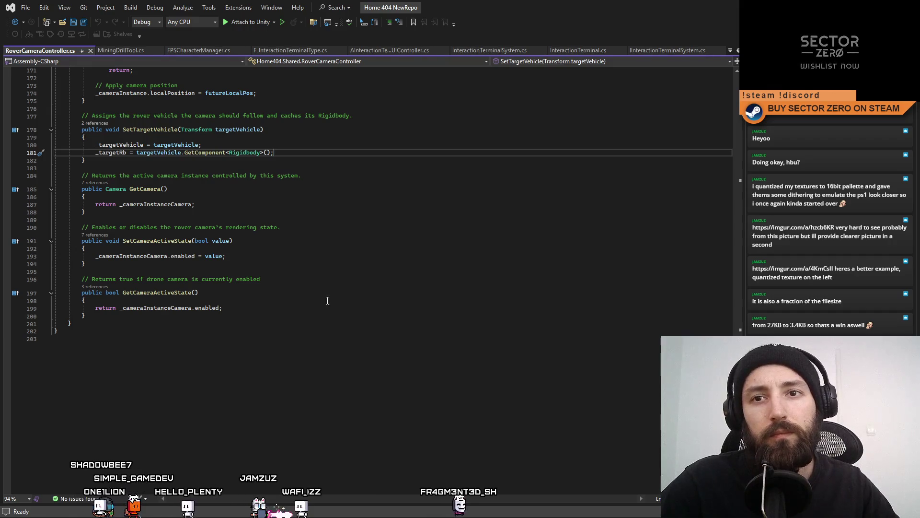
pyautogui.scroll(7, 327, 300)
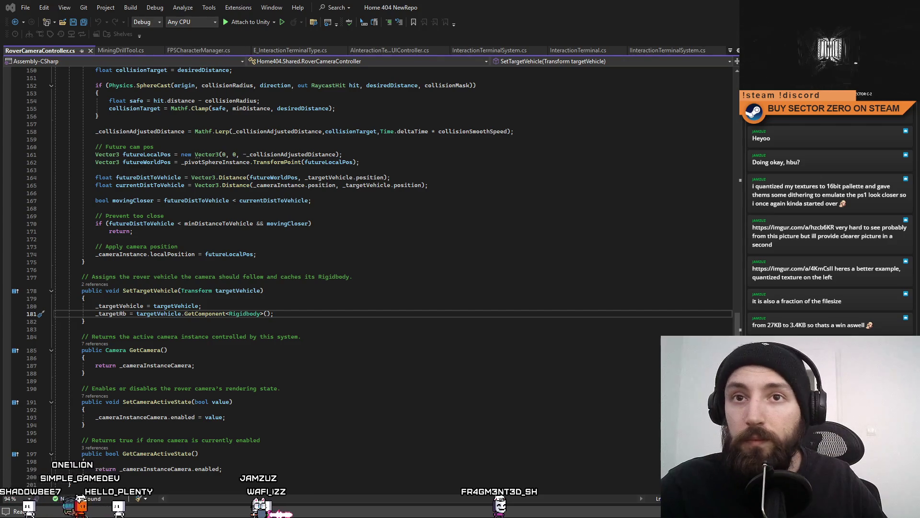
pyautogui.hotkey('alt', 'Tab')
pyautogui.click(485, 260)
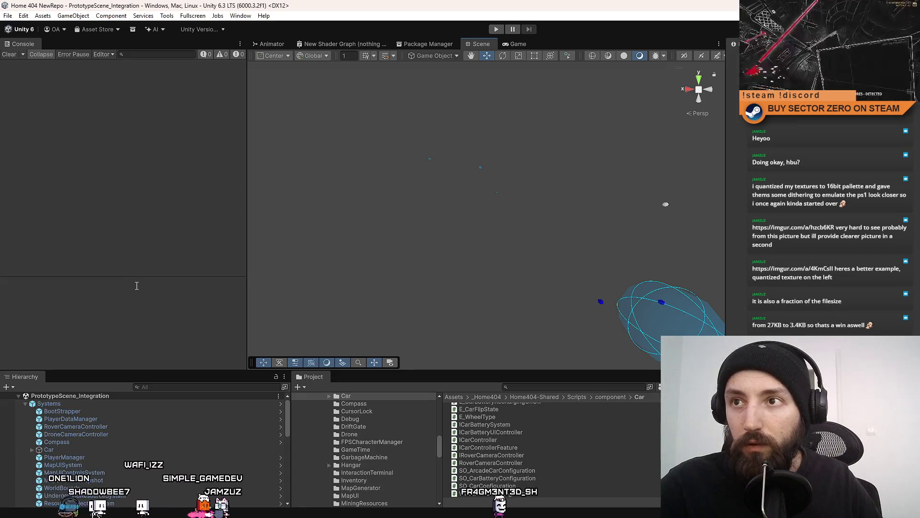
# Show the Game view, then maximize the browser window with the Imgur album.
pyautogui.click(518, 44)
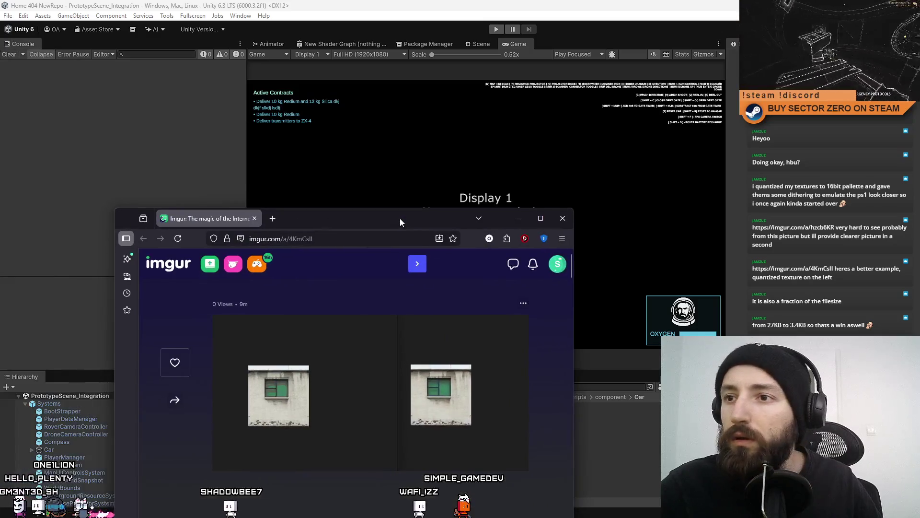
pyautogui.doubleClick(400, 217)
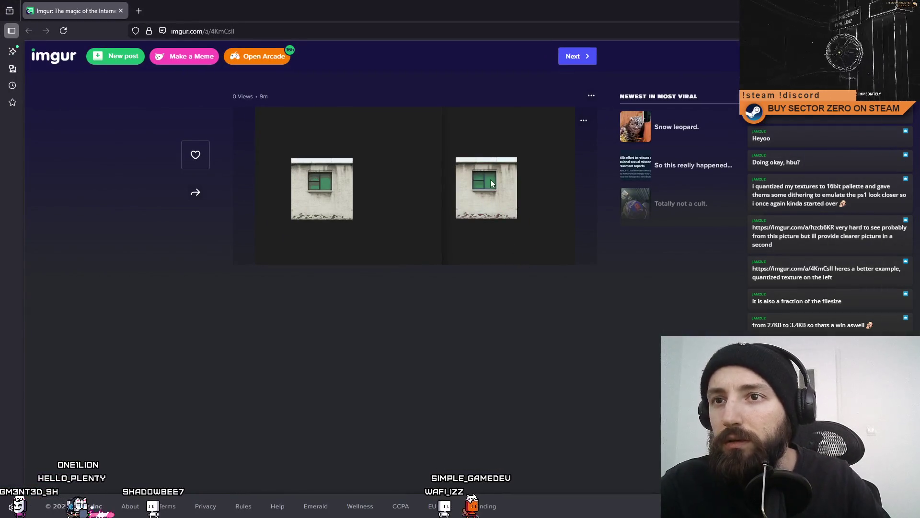
# View the right-hand Imgur wall texture full size in a new tab, then close it and return to Unity.
pyautogui.rightClick(506, 162)
pyautogui.click(540, 170)
pyautogui.click(182, 11)
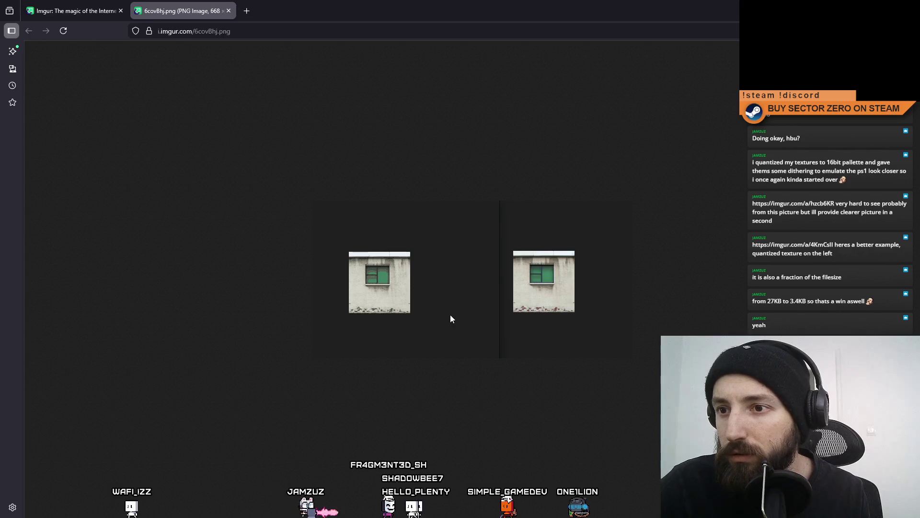
pyautogui.click(232, 14)
pyautogui.hotkey('alt', 'Tab')
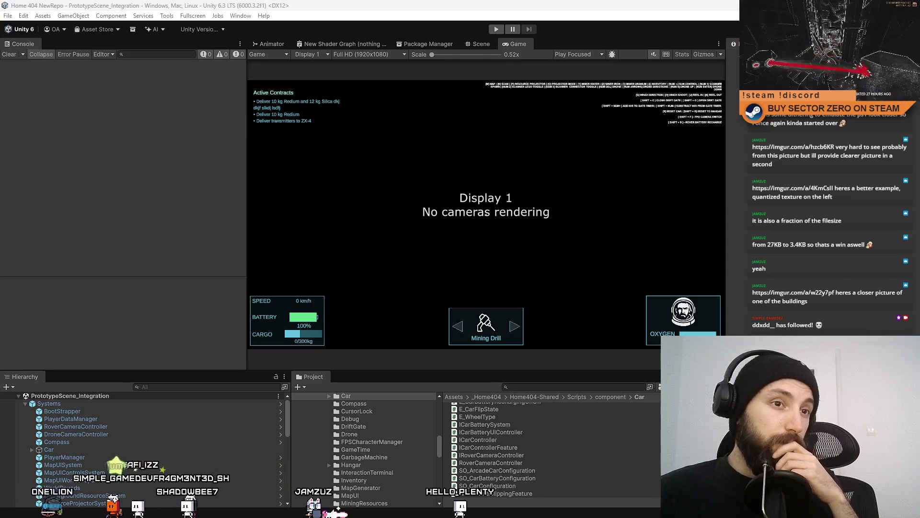
pyautogui.hotkey('alt', 'Tab')
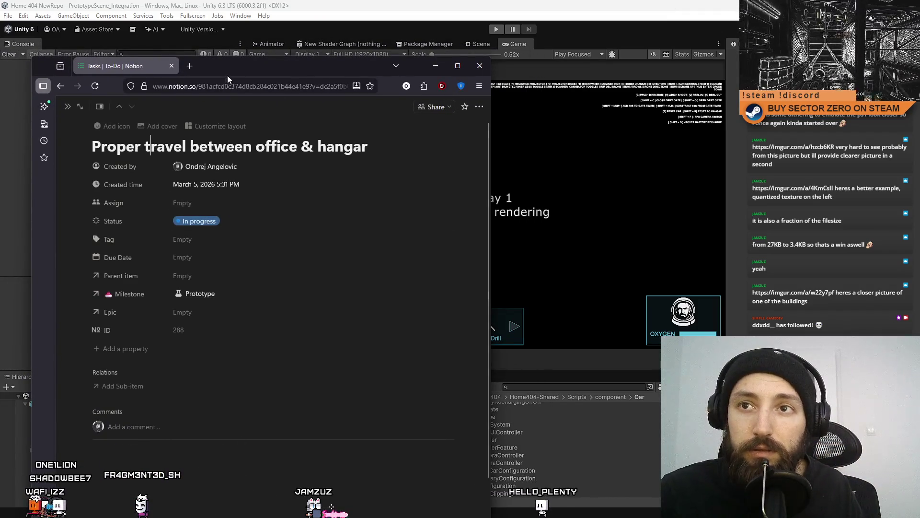
# Tag the Notion task 'Proper travel between office & hangar' as Coding.
pyautogui.hotkey('alt', 'Tab')
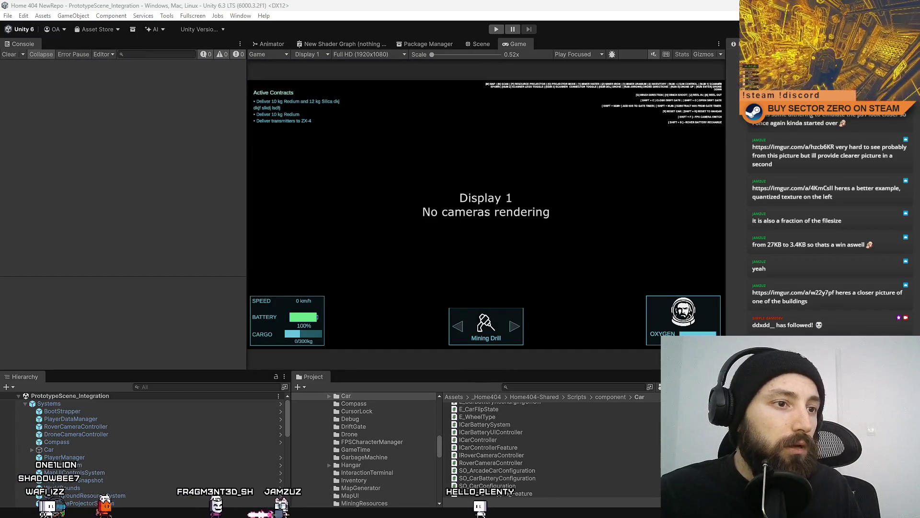
pyautogui.hotkey('alt', 'Tab')
pyautogui.moveTo(173, 77); pyautogui.dragTo(245, 62)
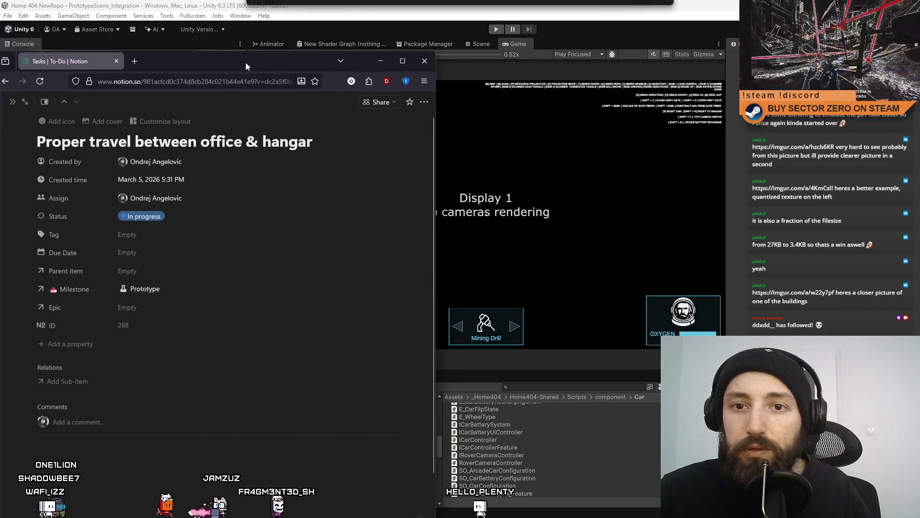
pyautogui.click(143, 234)
pyautogui.click(146, 281)
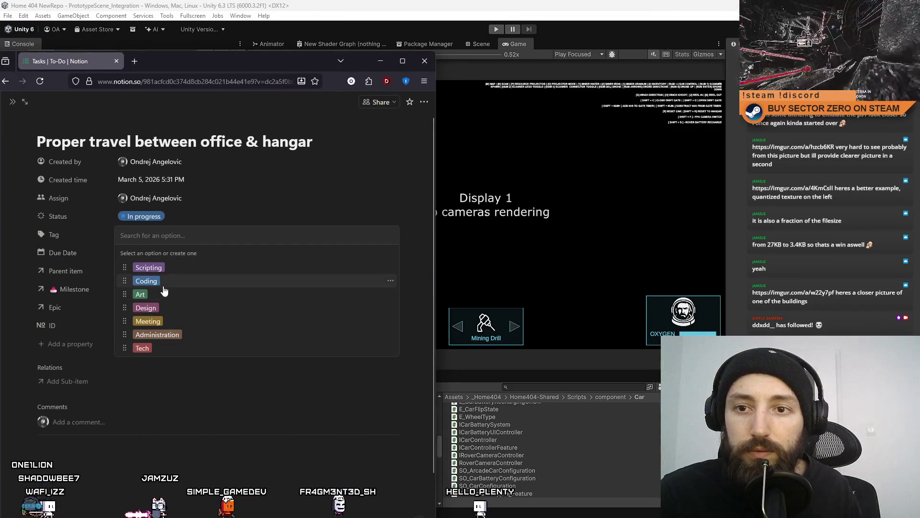
pyautogui.click(238, 404)
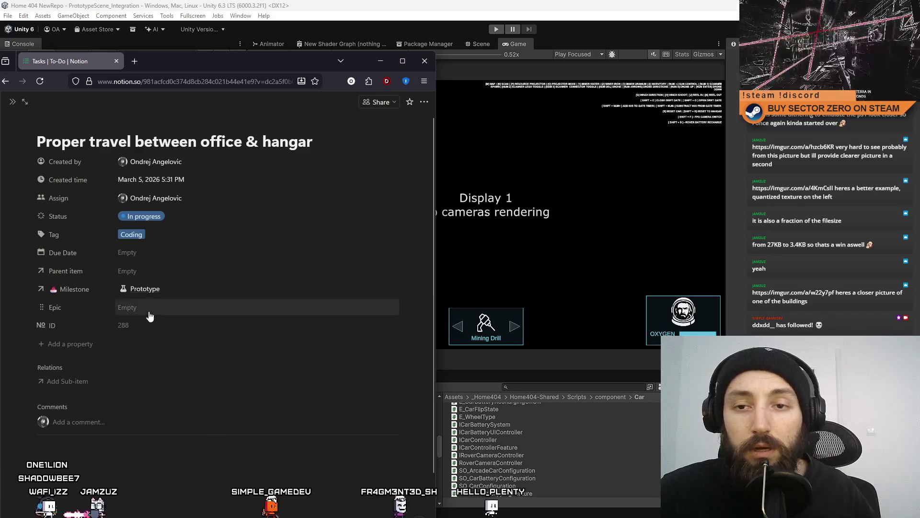
# Link the task to the Gameplay and Hangar epics and return to Unity.
pyautogui.click(149, 311)
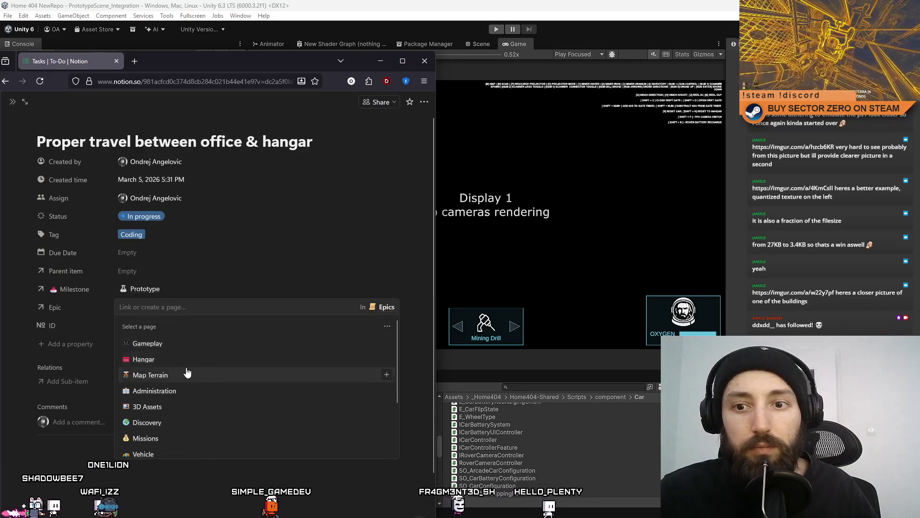
pyautogui.click(180, 343)
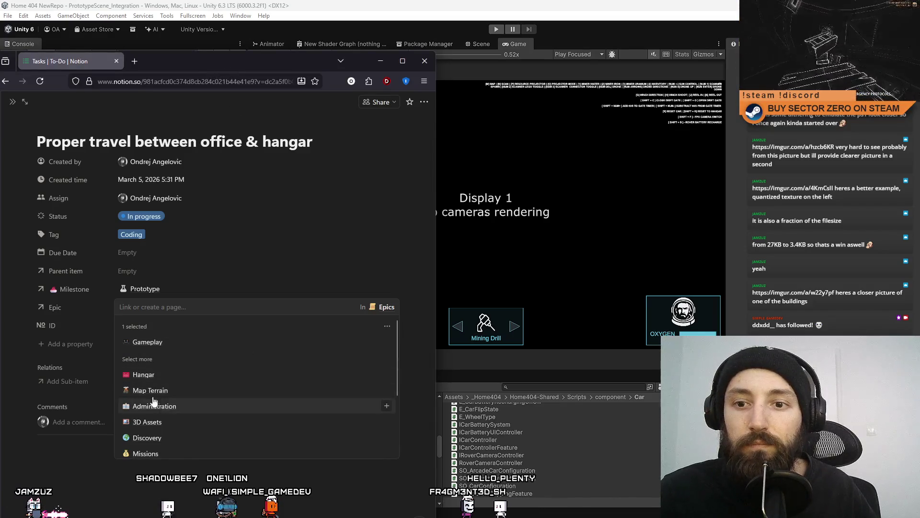
pyautogui.click(218, 375)
pyautogui.click(223, 104)
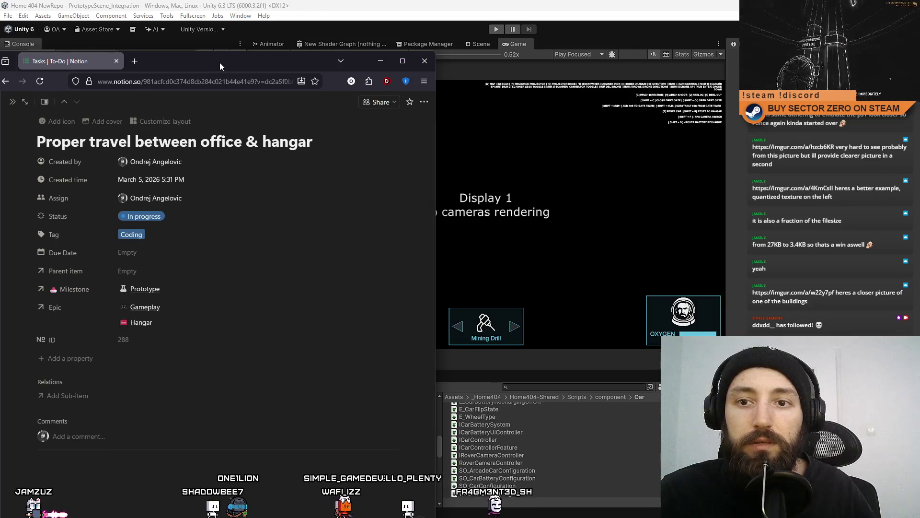
pyautogui.hotkey('alt', 'Tab')
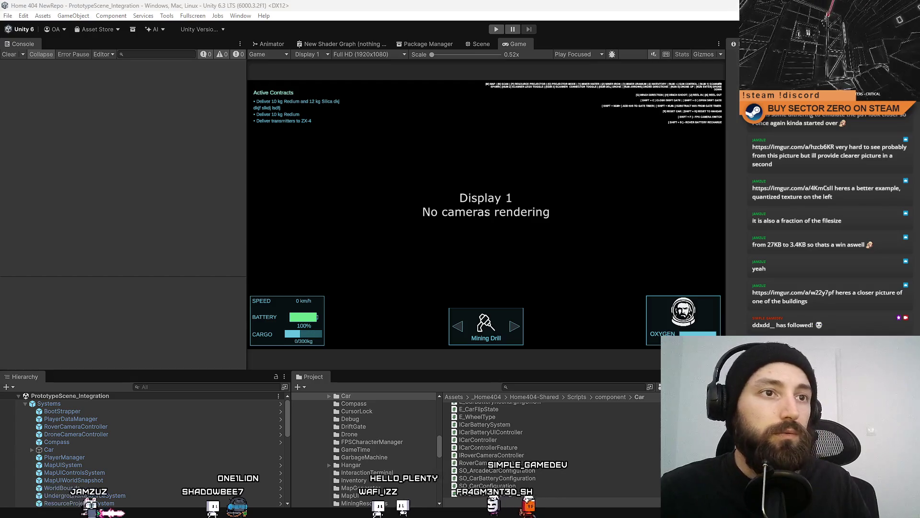
# Close the Snipping Tool capture of the Mining Drill Tool Inspector settings.
pyautogui.hotkey('alt', 'Tab')
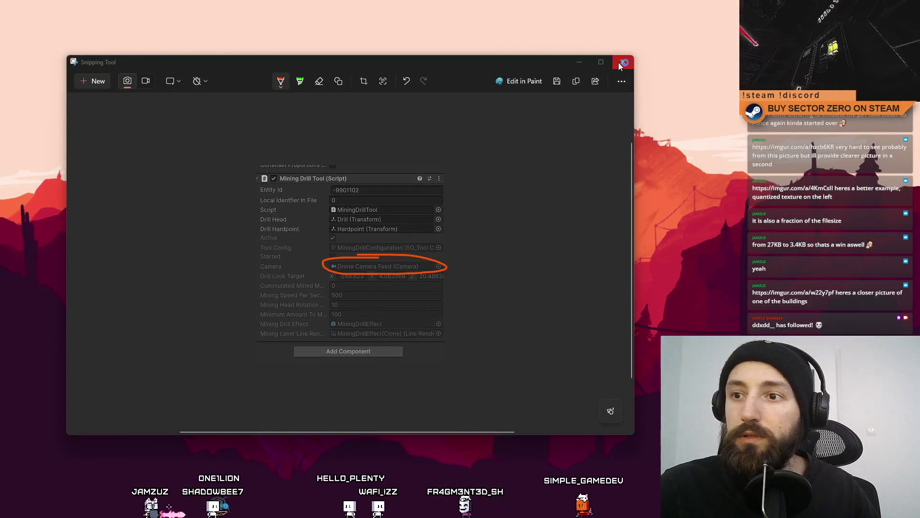
pyautogui.click(623, 62)
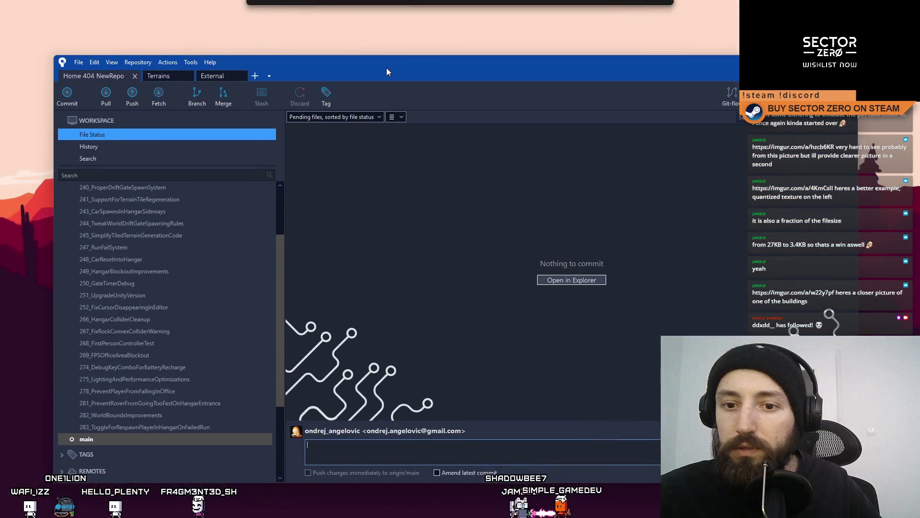
# Create branch 288_ProperTravelBetweenOfficeAndHangar in Sourcetree with Checkout New Branch enabled.
pyautogui.click(196, 96)
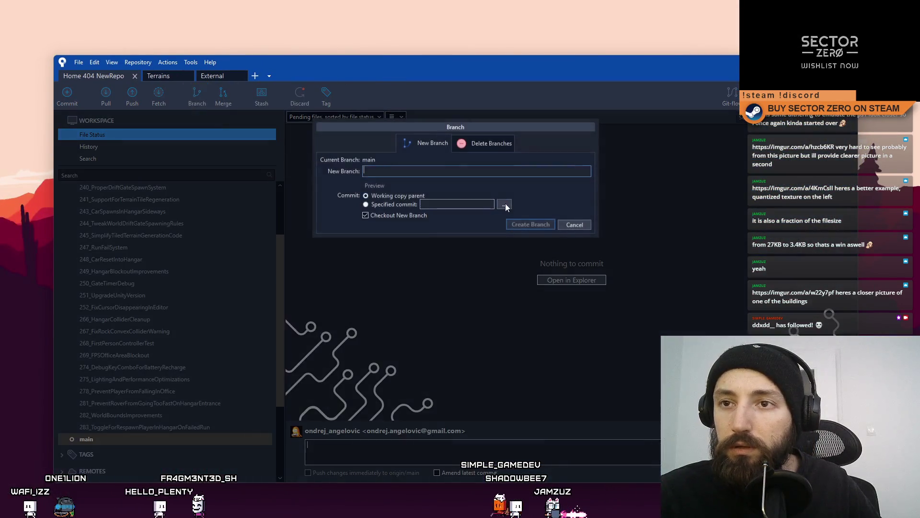
pyautogui.write('288_')
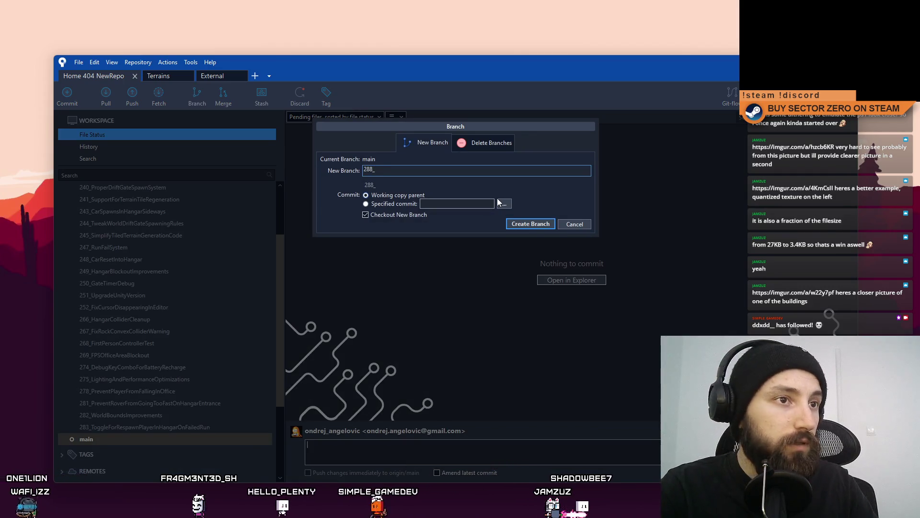
pyautogui.write('Proper')
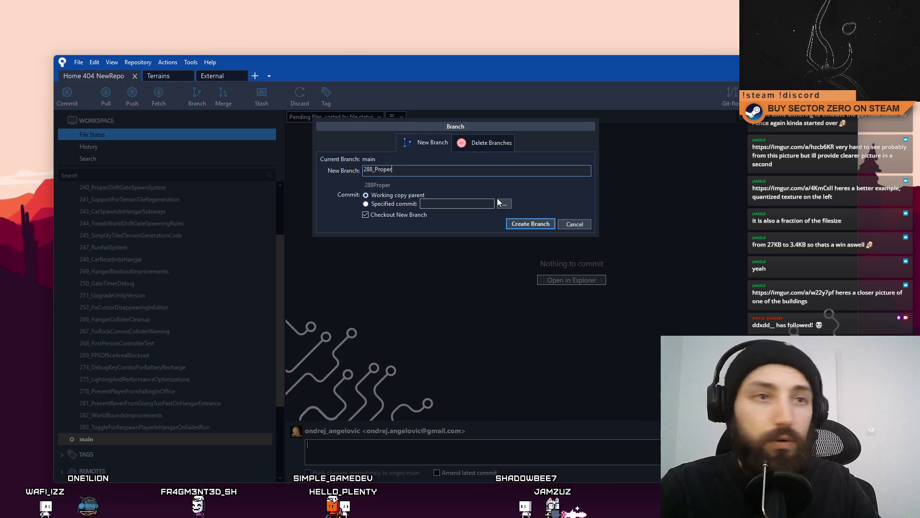
pyautogui.write('TravelBetwe')
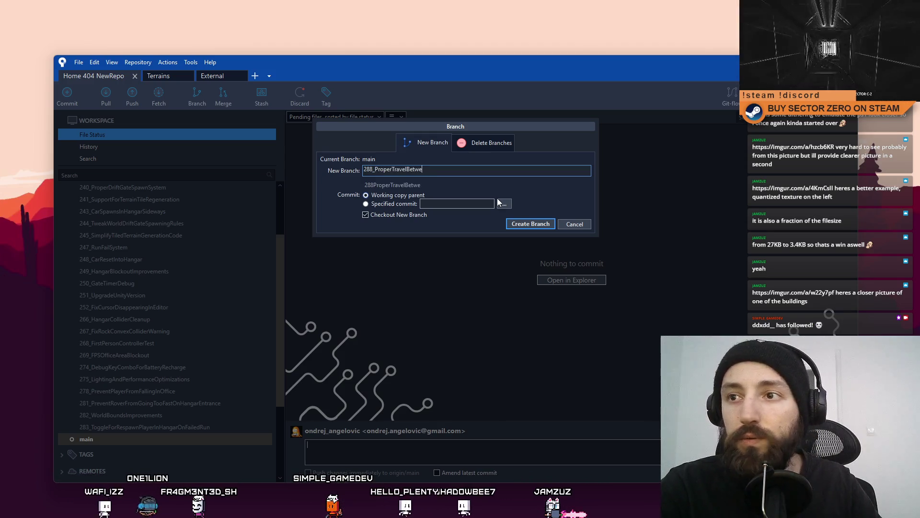
pyautogui.write('enOfficeA')
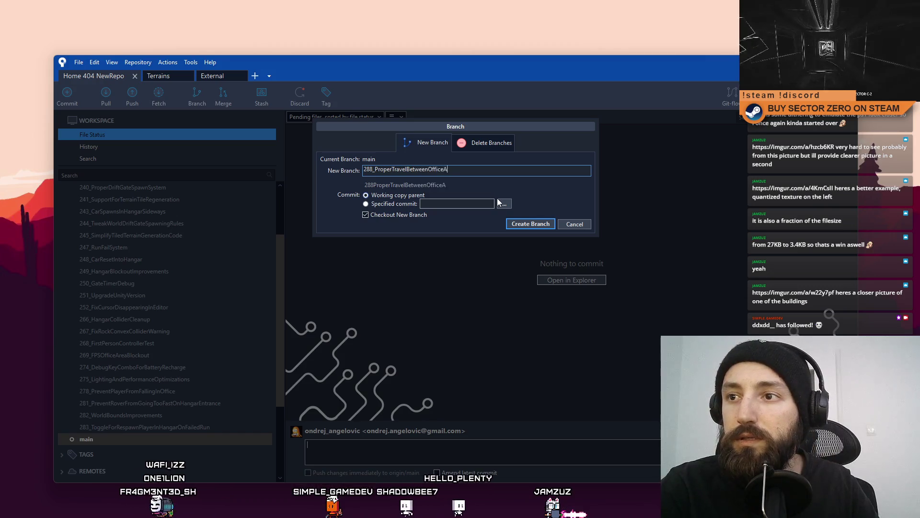
pyautogui.write('ndhangar')
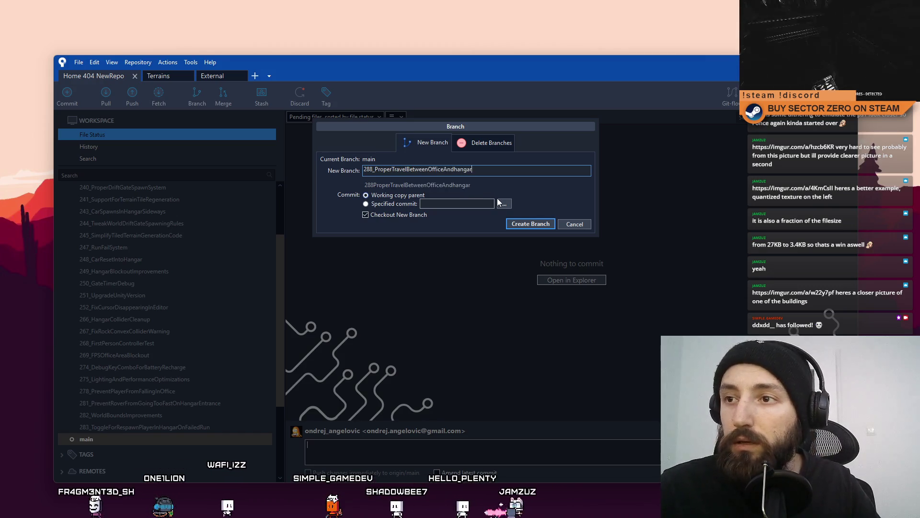
pyautogui.press('Delete')
pyautogui.write('H')
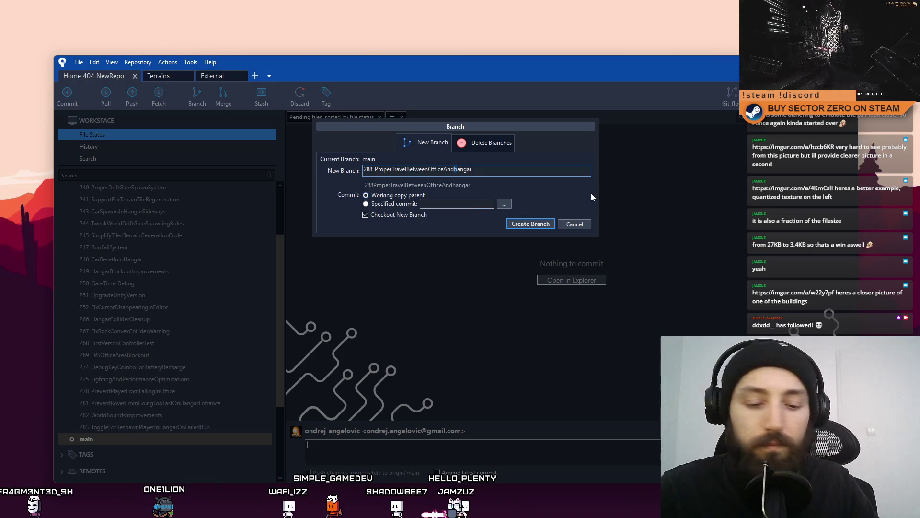
pyautogui.click(531, 224)
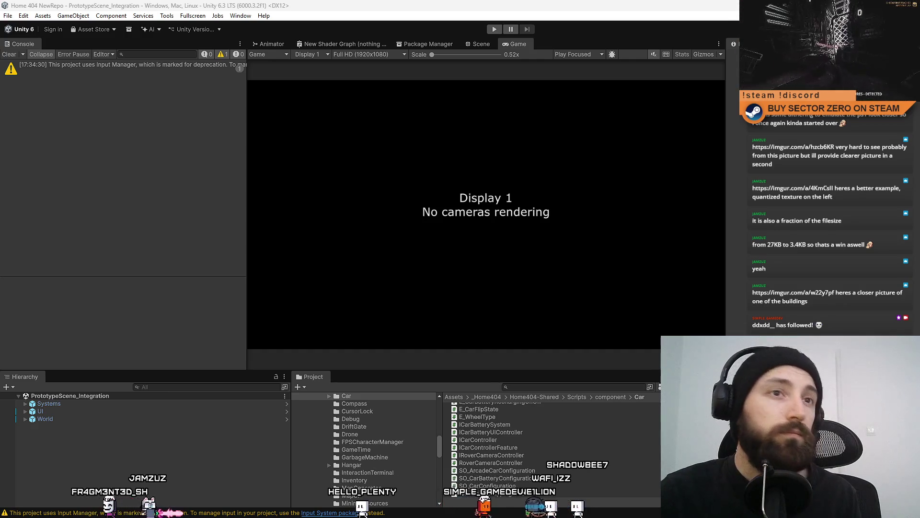
# Clear the input deprecation warning from the Console and switch to the Scene view.
pyautogui.click(11, 55)
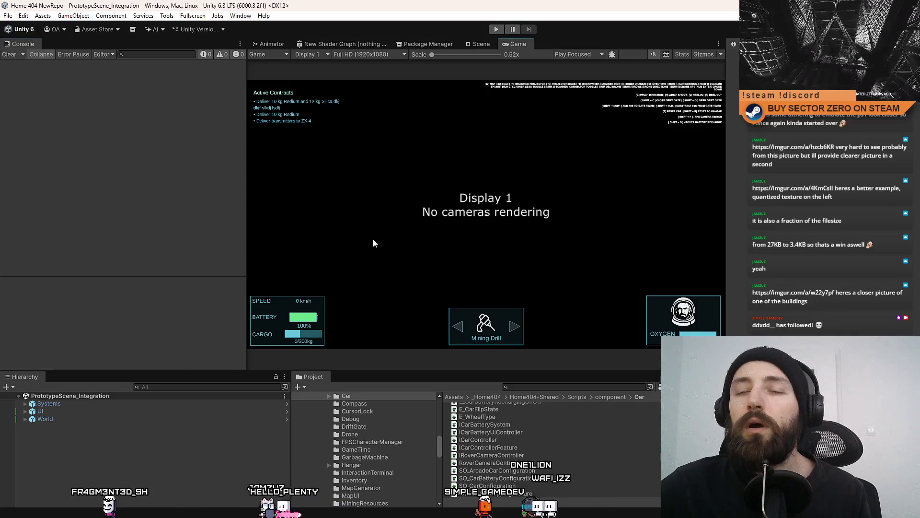
pyautogui.click(476, 45)
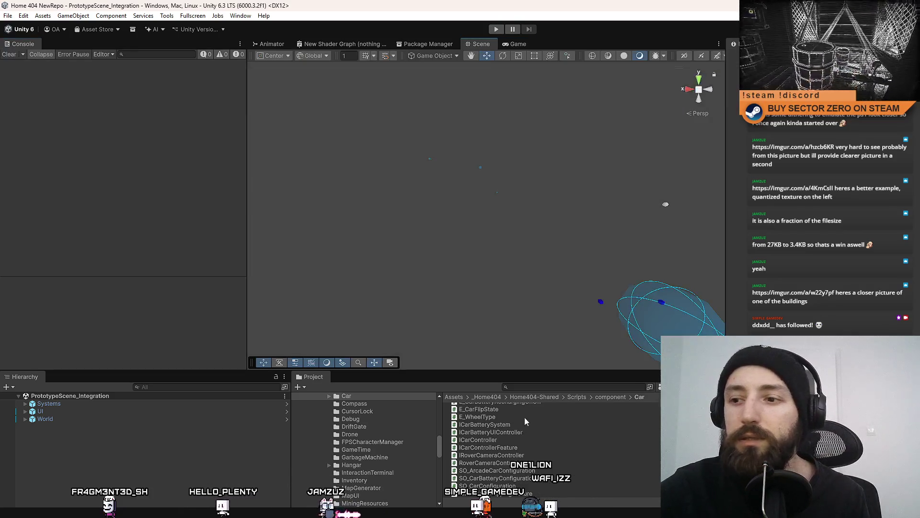
# Search the project for 'hangar' and open the Hangar Terminal prefab, orbiting to inspect it.
pyautogui.click(533, 396)
pyautogui.click(539, 388)
pyautogui.write('hangar')
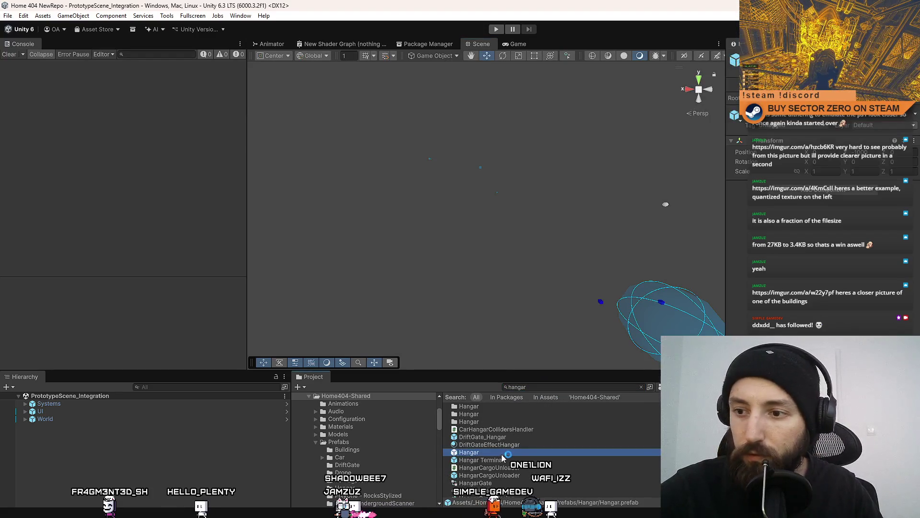
pyautogui.click(517, 460)
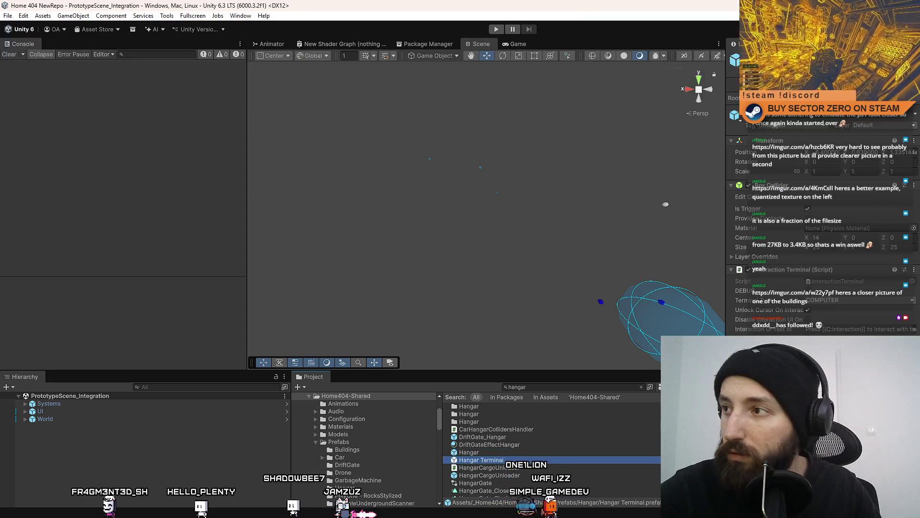
pyautogui.doubleClick(517, 460)
pyautogui.moveTo(453, 202)
pyautogui.mouseDown()
pyautogui.moveTo(577, 244)
pyautogui.moveTo(653, 250)
pyautogui.moveTo(622, 253)
pyautogui.moveTo(615, 240)
pyautogui.mouseUp()
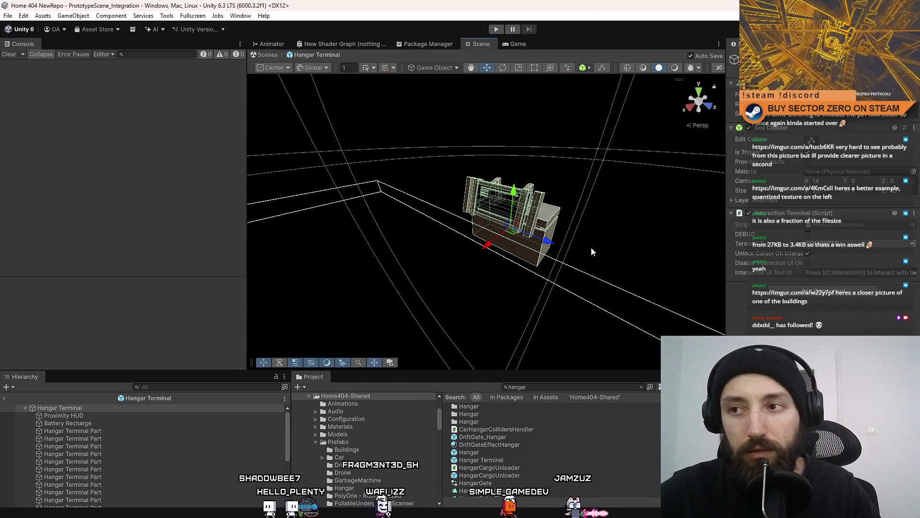
pyautogui.moveTo(480, 254); pyautogui.dragTo(438, 257)
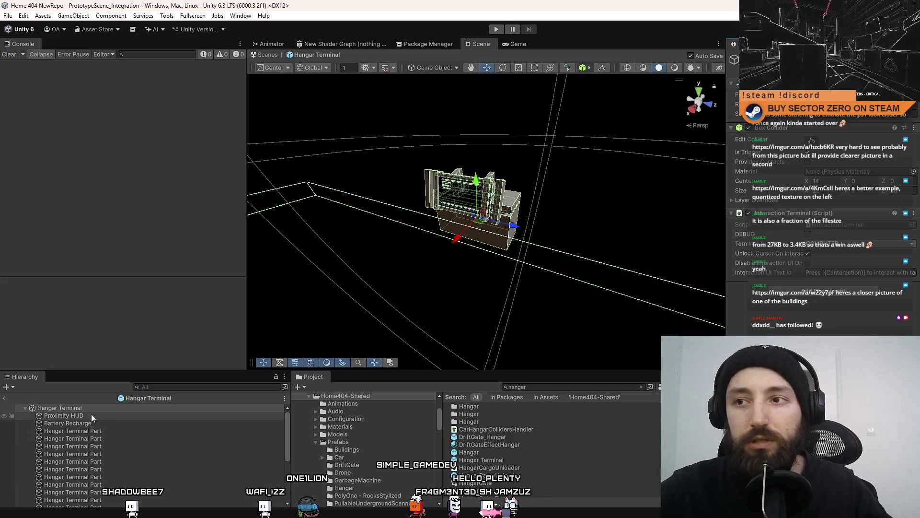
pyautogui.moveTo(470, 257)
pyautogui.mouseDown()
pyautogui.moveTo(321, 285)
pyautogui.moveTo(304, 278)
pyautogui.moveTo(369, 280)
pyautogui.moveTo(374, 335)
pyautogui.moveTo(349, 263)
pyautogui.moveTo(299, 312)
pyautogui.mouseUp()
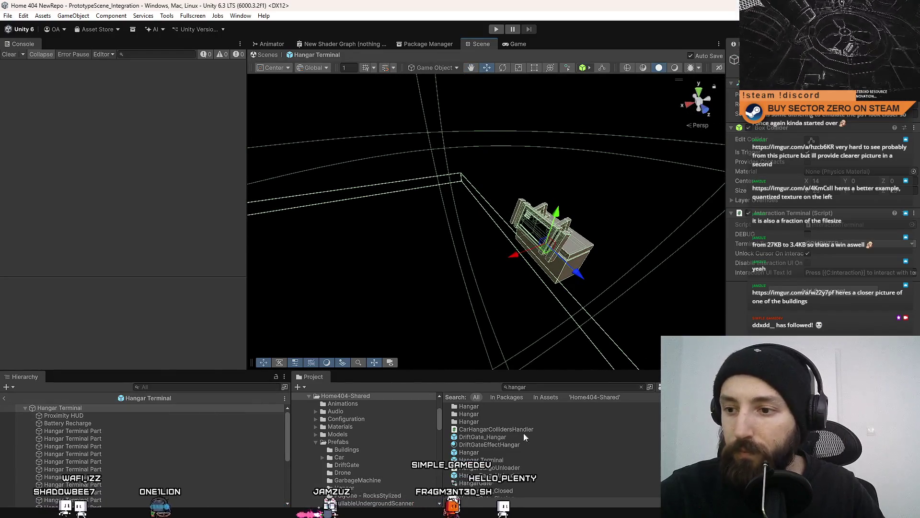
# Duplicate the Hangar Terminal prefab inside its Prefabs/Hangar folder.
pyautogui.click(563, 434)
pyautogui.click(559, 460)
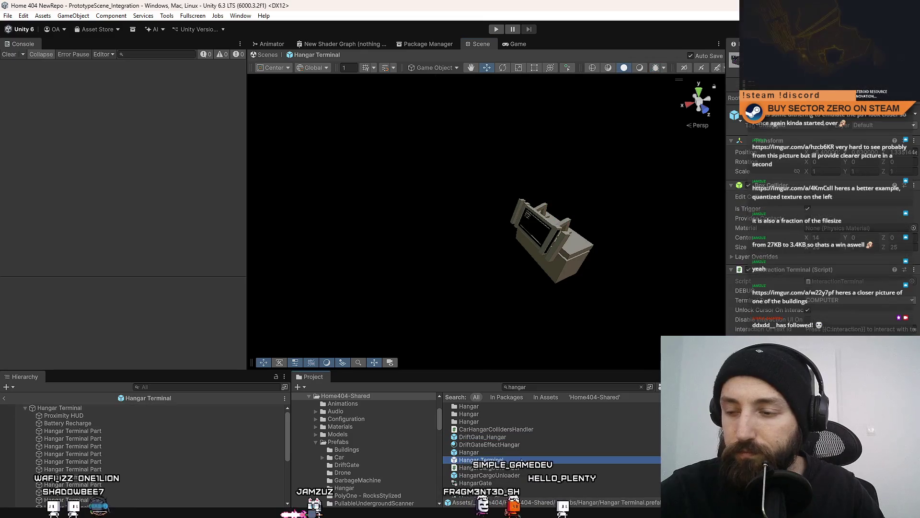
pyautogui.doubleClick(532, 421)
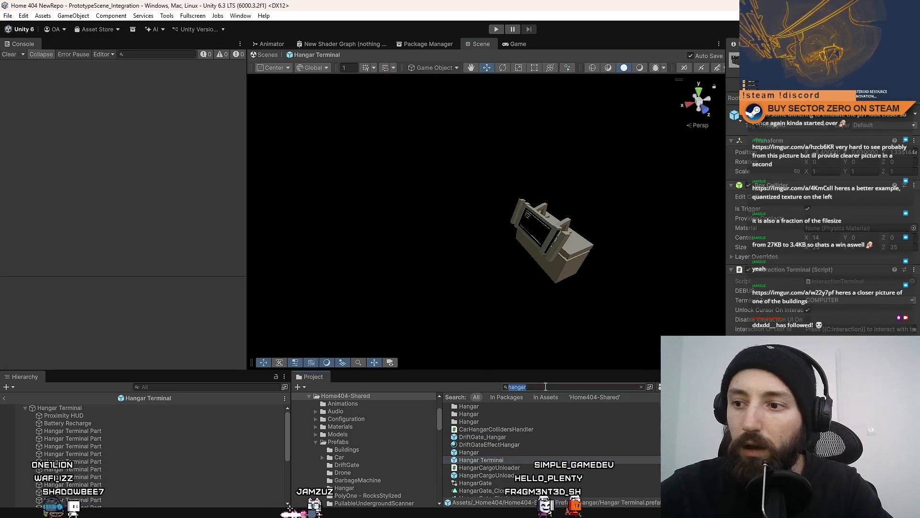
pyautogui.click(505, 438)
pyautogui.hotkey('ctrl', 'd')
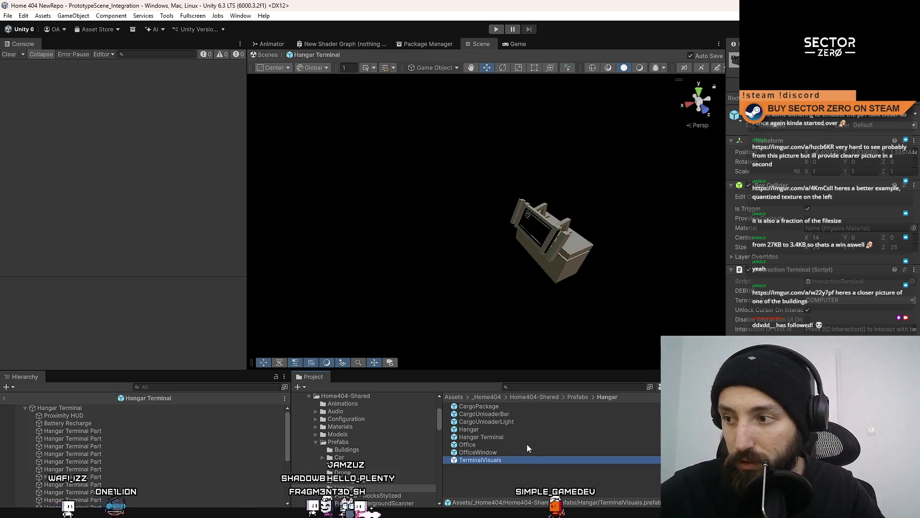
# Name the copy TerminalVisuals, rename the original InteractionTerminal, and inspect its root and first part.
pyautogui.press('Return')
pyautogui.click(518, 437)
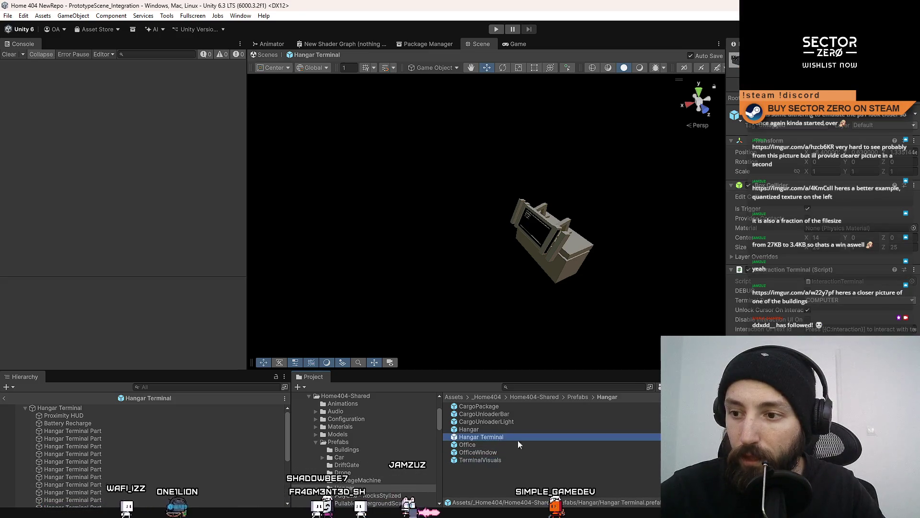
pyautogui.click(544, 437)
pyautogui.write('In')
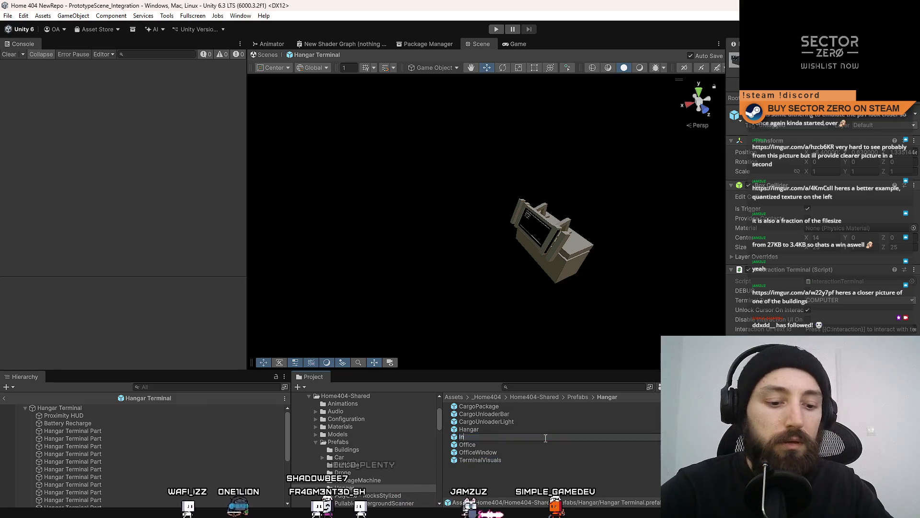
pyautogui.write('teractionTerminal')
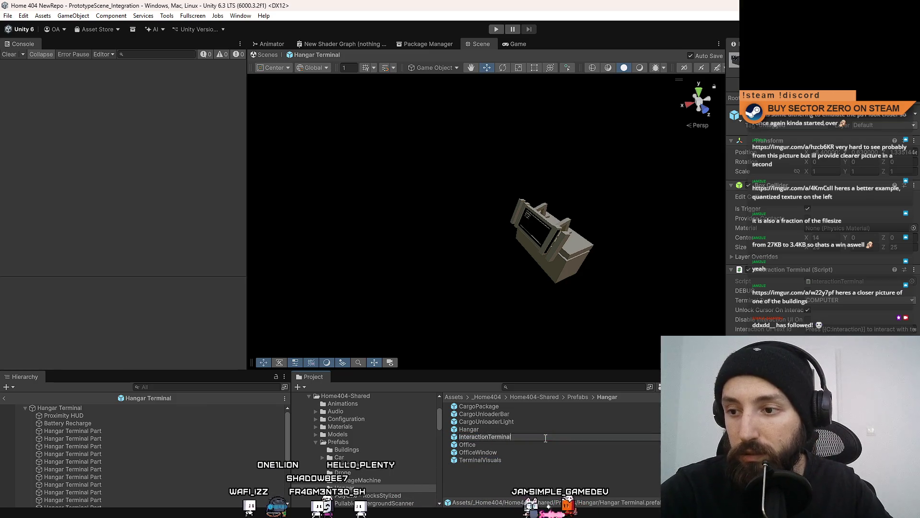
pyautogui.press('Return')
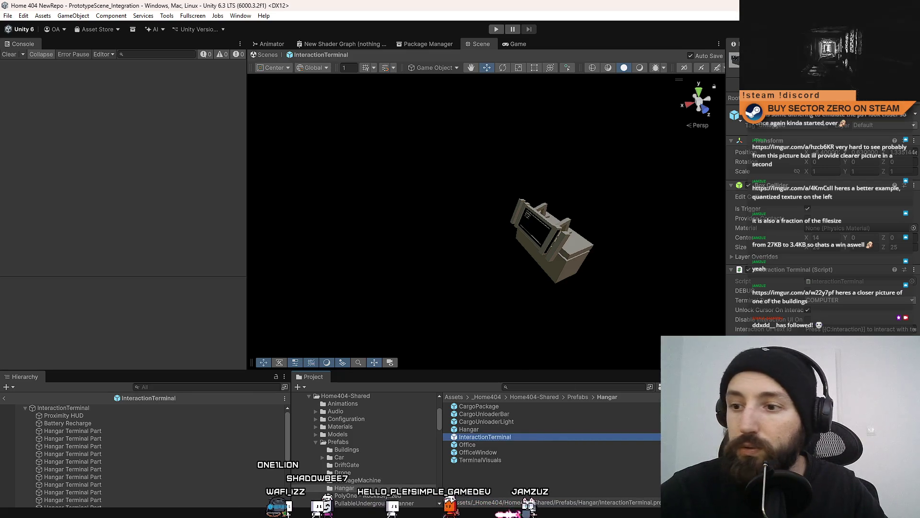
pyautogui.click(63, 408)
pyautogui.click(82, 415)
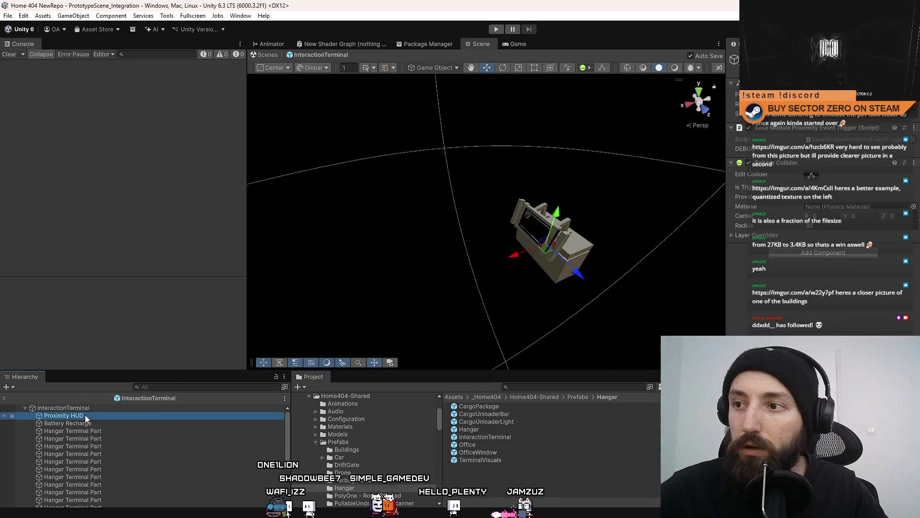
pyautogui.click(79, 430)
pyautogui.click(85, 415)
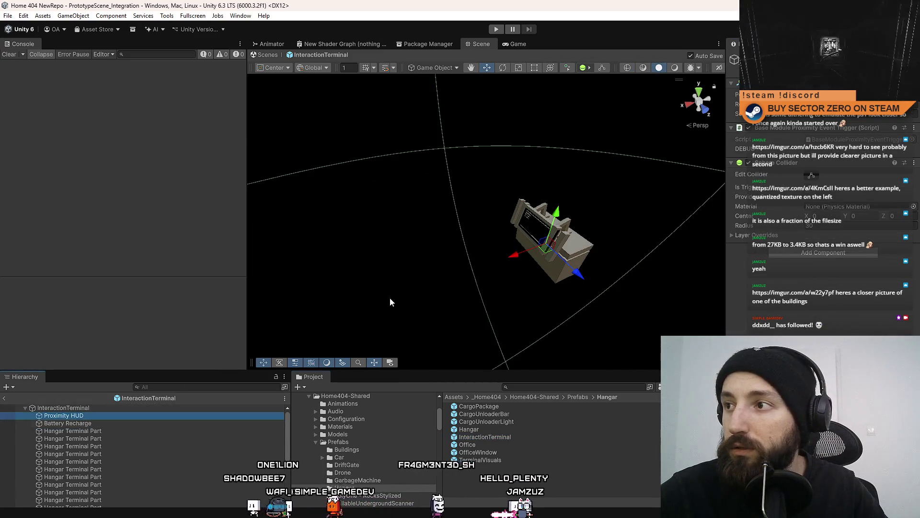
pyautogui.press('f')
pyautogui.moveTo(587, 226); pyautogui.dragTo(580, 218)
pyautogui.scroll(-5, 580, 219)
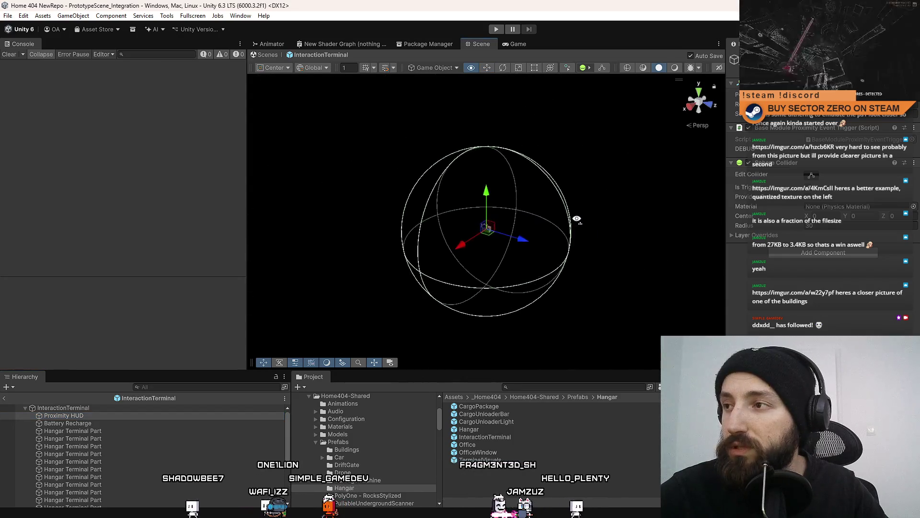
pyautogui.scroll(2, 578, 219)
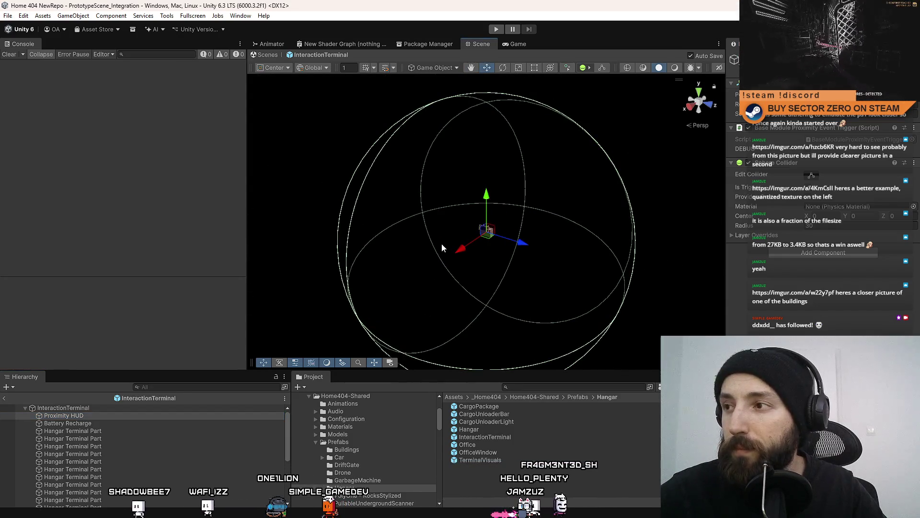
pyautogui.click(98, 408)
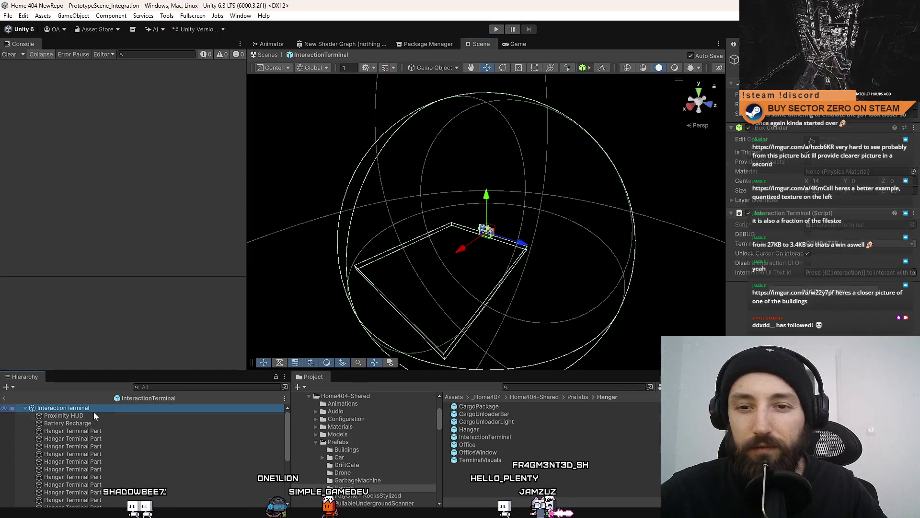
pyautogui.click(91, 415)
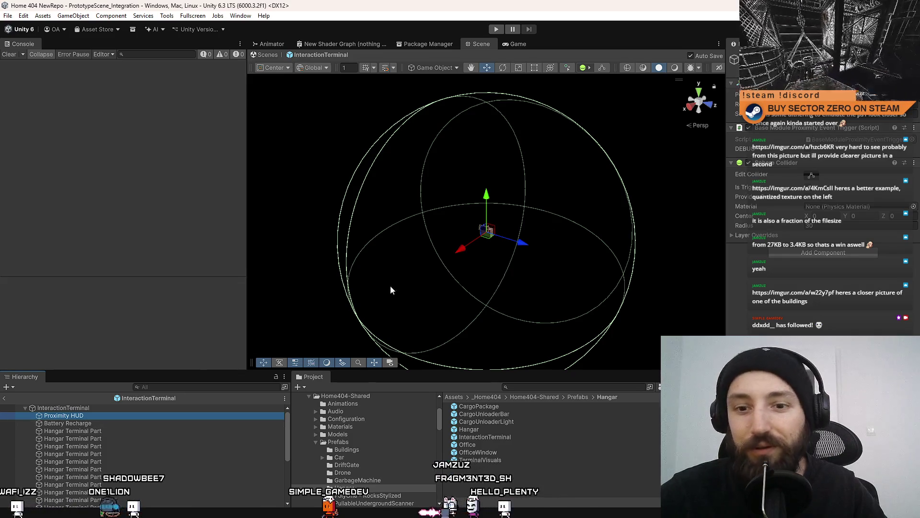
pyautogui.click(82, 425)
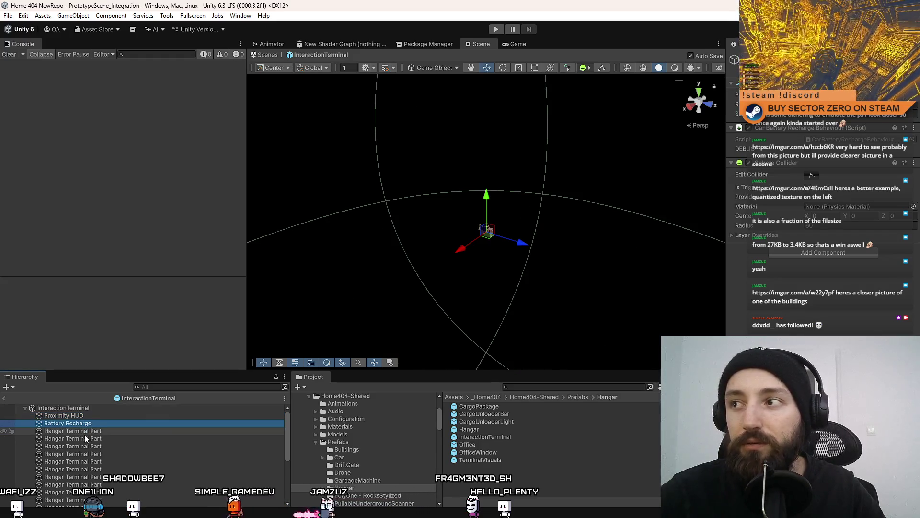
pyautogui.click(85, 436)
pyautogui.click(91, 408)
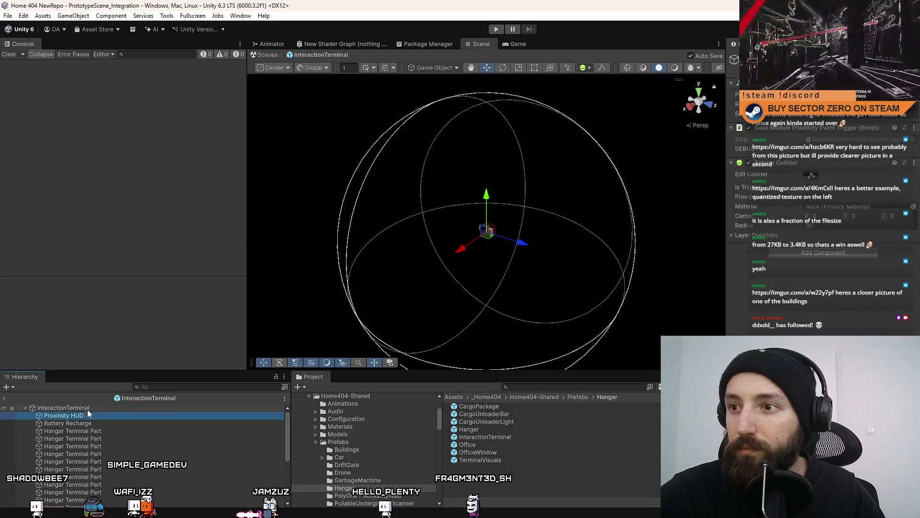
pyautogui.click(79, 416)
pyautogui.scroll(-3, 111, 440)
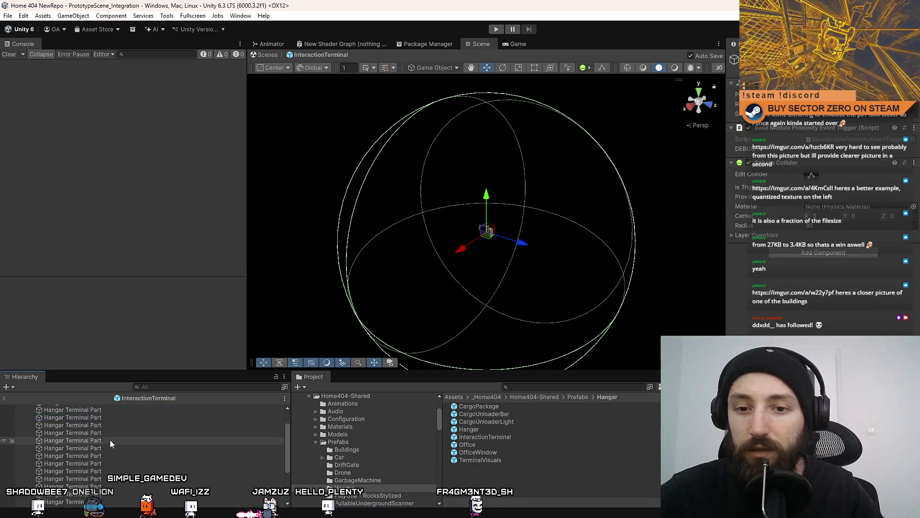
# Delete all of InteractionTerminal's child objects, leaving only the root.
pyautogui.hotkey('ctrl', 'a')
pyautogui.press('Delete')
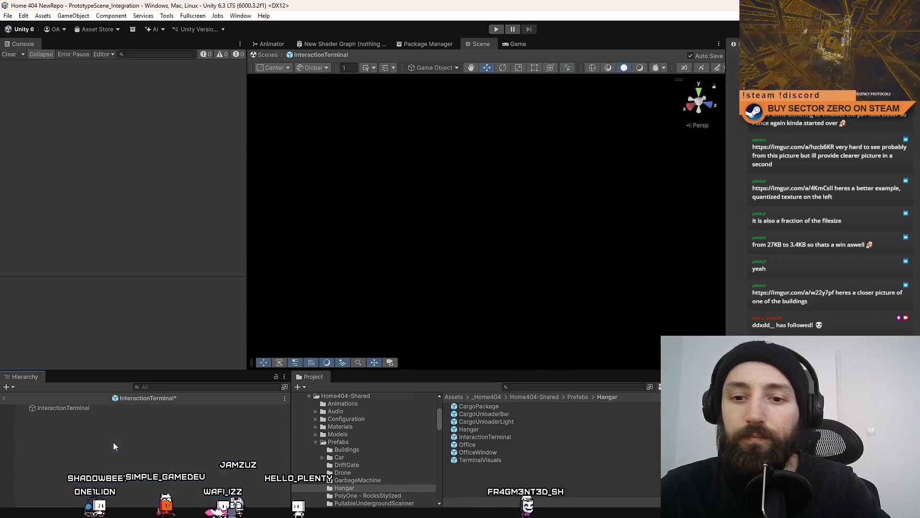
pyautogui.click(80, 407)
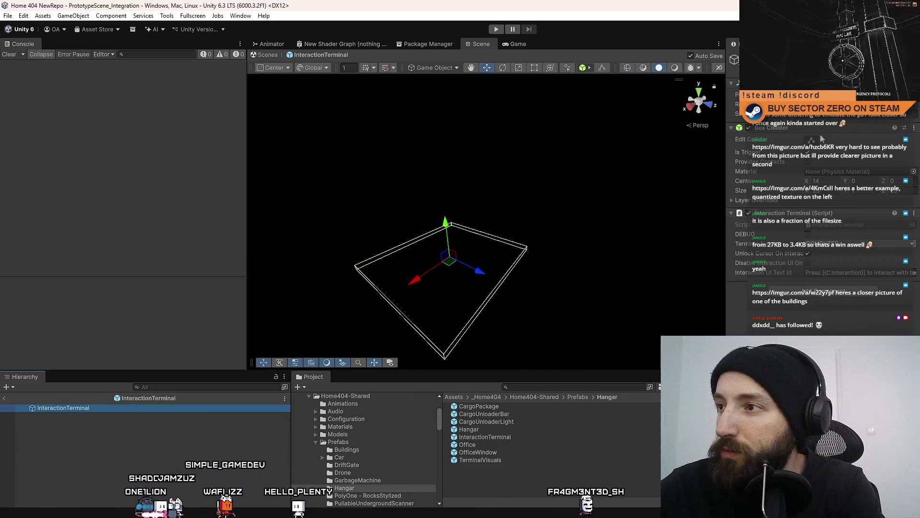
# Set the root's Box Collider Center X to 0 and Size to 1.
pyautogui.click(822, 180)
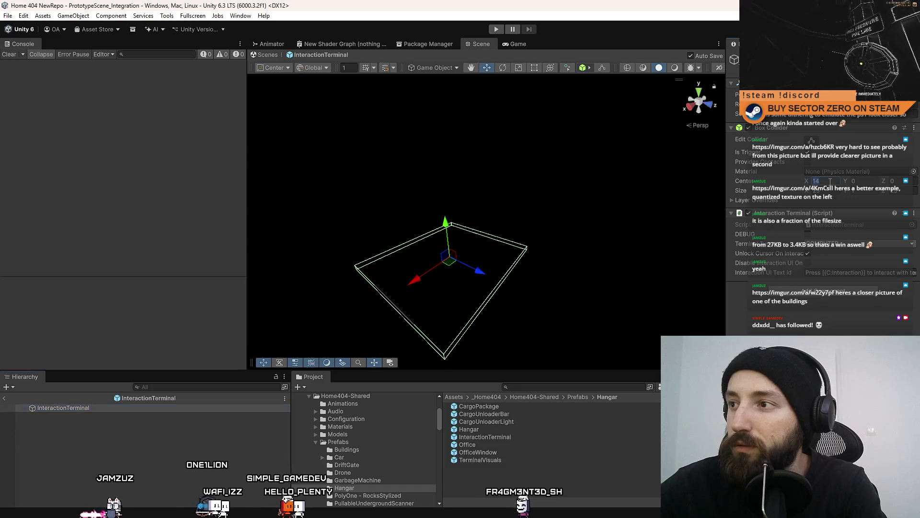
pyautogui.write('0')
pyautogui.press('Return')
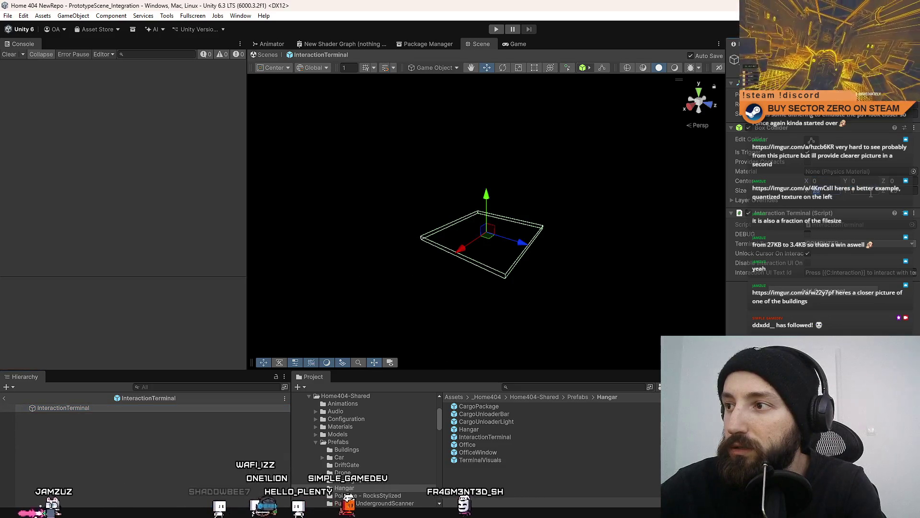
pyautogui.click(889, 191)
pyautogui.write('1')
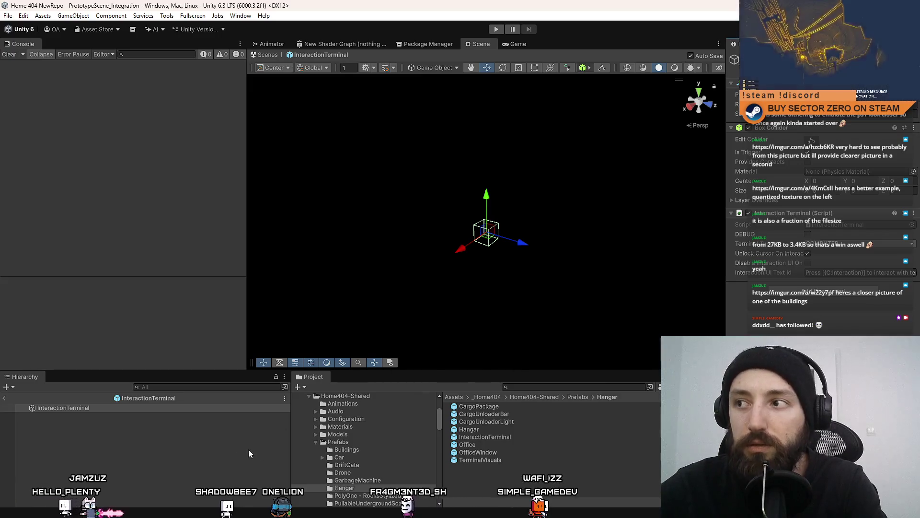
pyautogui.click(490, 476)
# Open the TerminalVisuals prefab and delete its Proximity HUD child object.
pyautogui.click(490, 460)
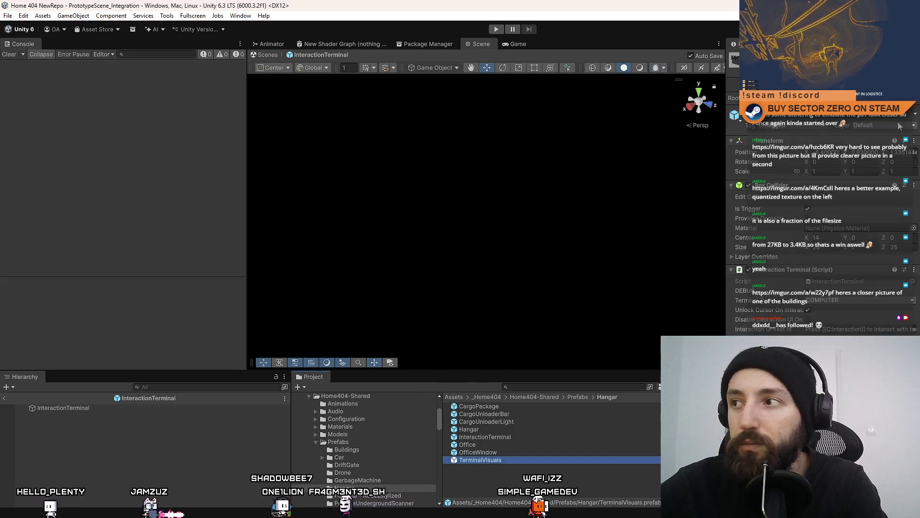
pyautogui.doubleClick(490, 460)
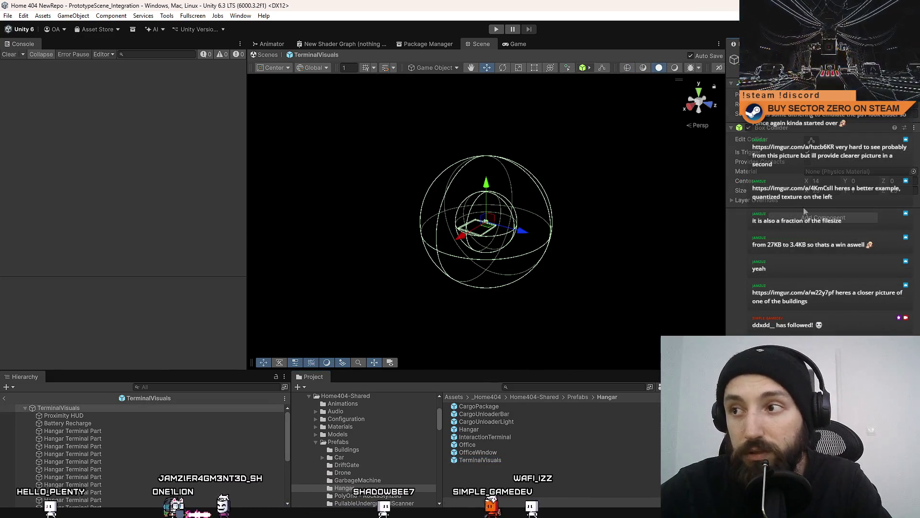
pyautogui.click(95, 415)
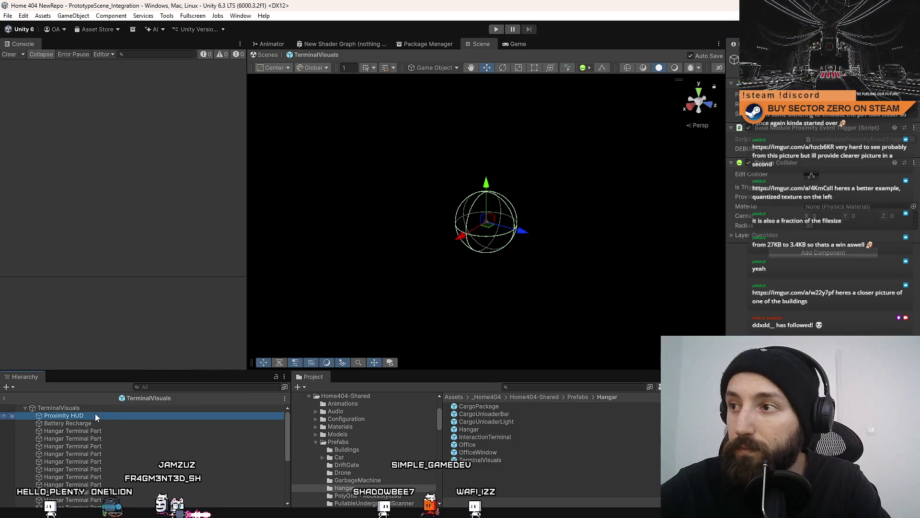
pyautogui.press('Delete')
pyautogui.click(95, 416)
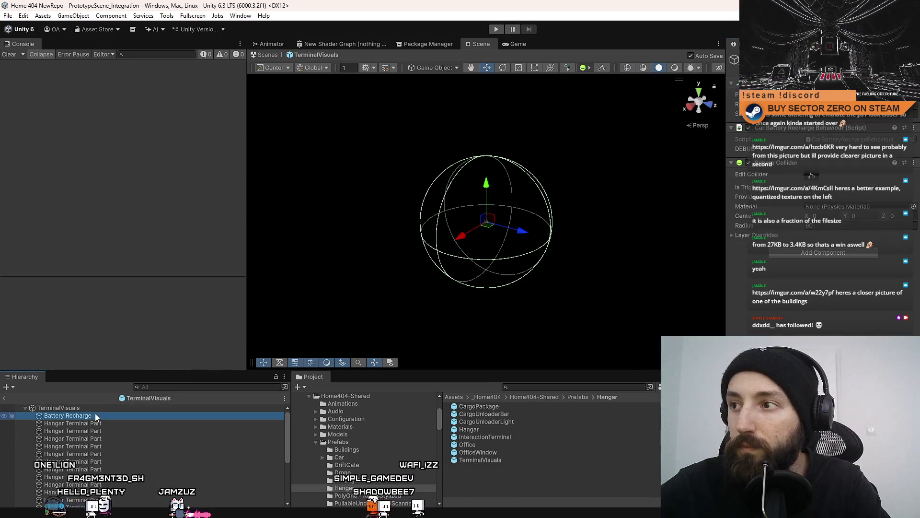
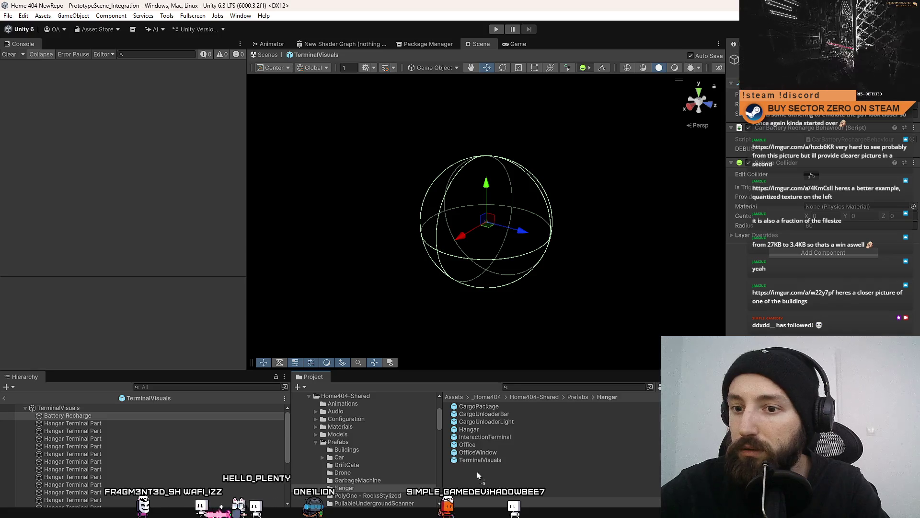
# Rename the recharge object to BatteryRechargeZone.
pyautogui.press('F2')
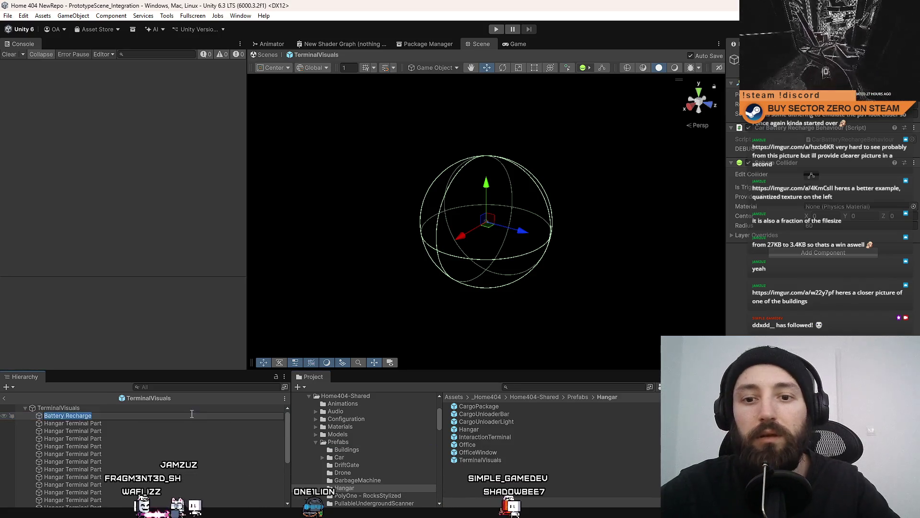
pyautogui.write(' Zone')
pyautogui.press('Return')
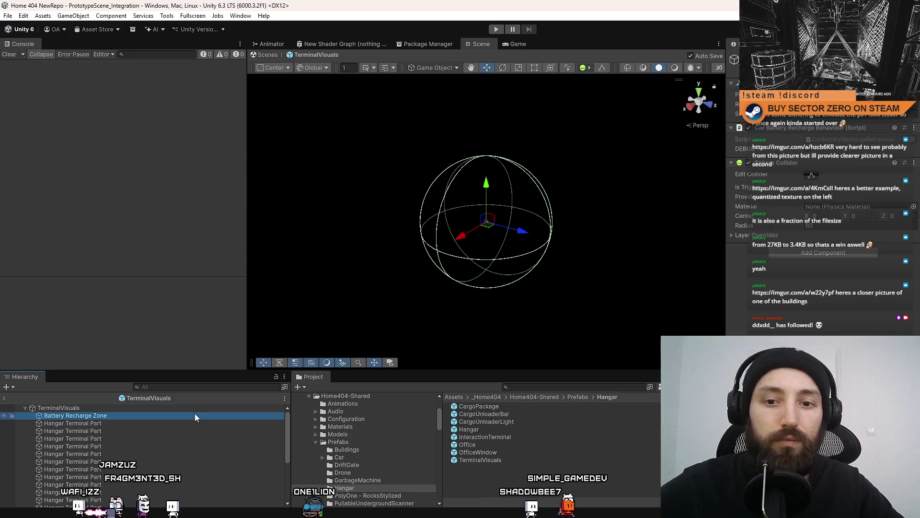
pyautogui.press('F2')
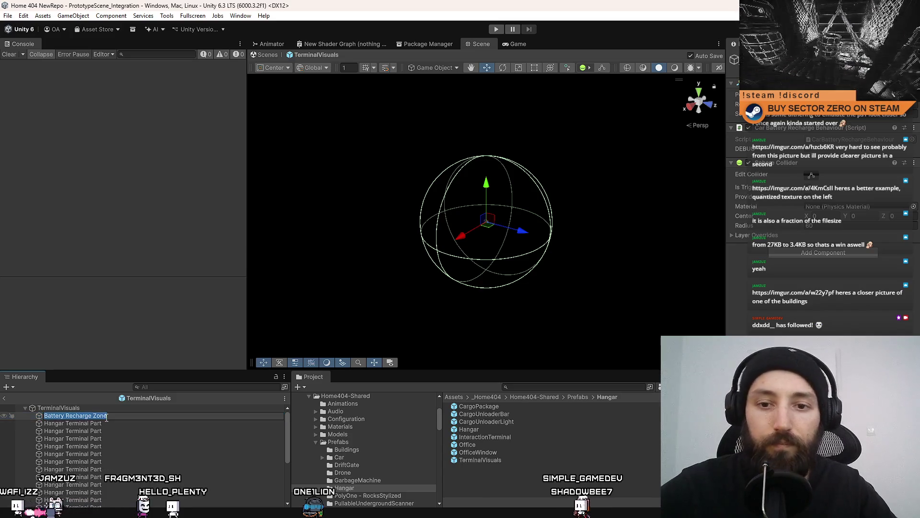
pyautogui.write('BatteryR')
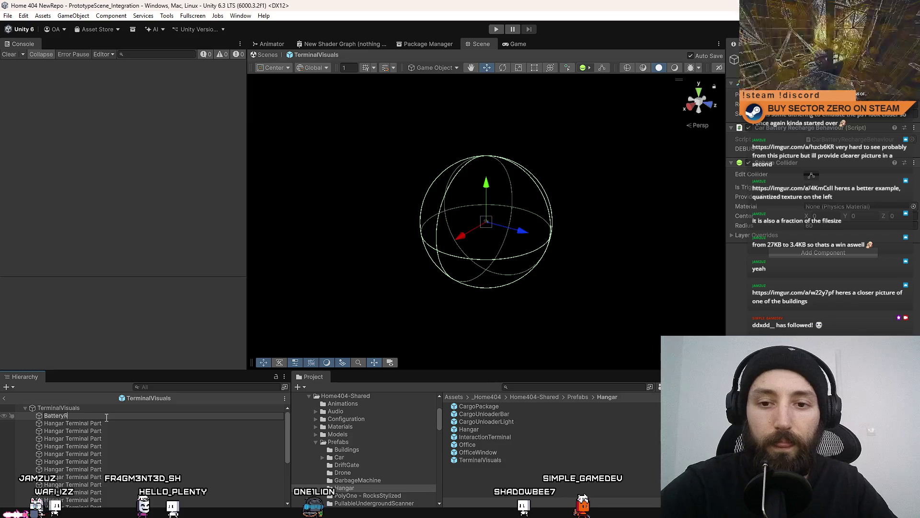
pyautogui.write('echaer')
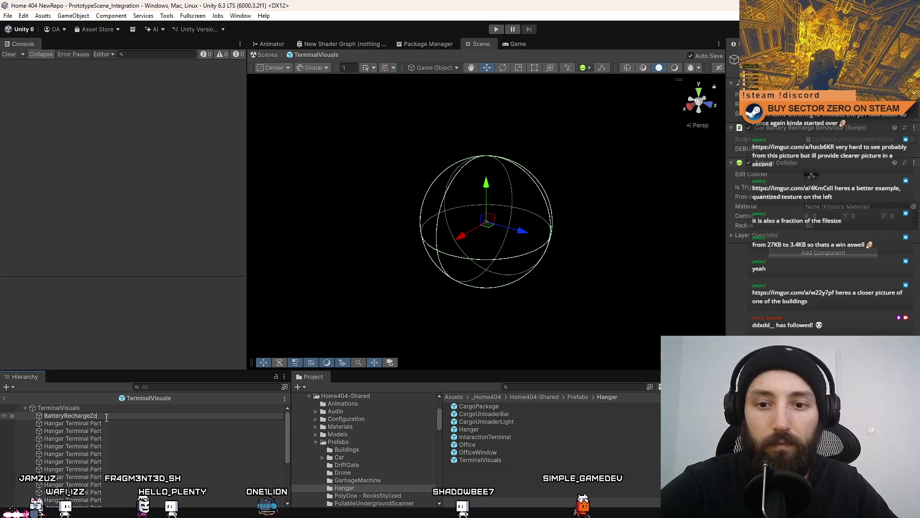
pyautogui.write('ne')
pyautogui.press('Return')
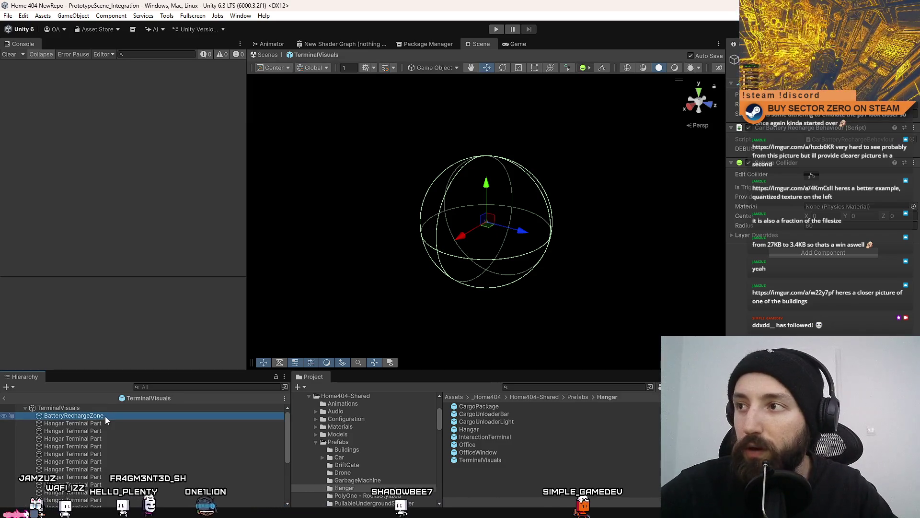
# Save BatteryRechargeZone as a prefab in the Hangar folder and delete it from TerminalVisuals.
pyautogui.moveTo(103, 416); pyautogui.dragTo(482, 482)
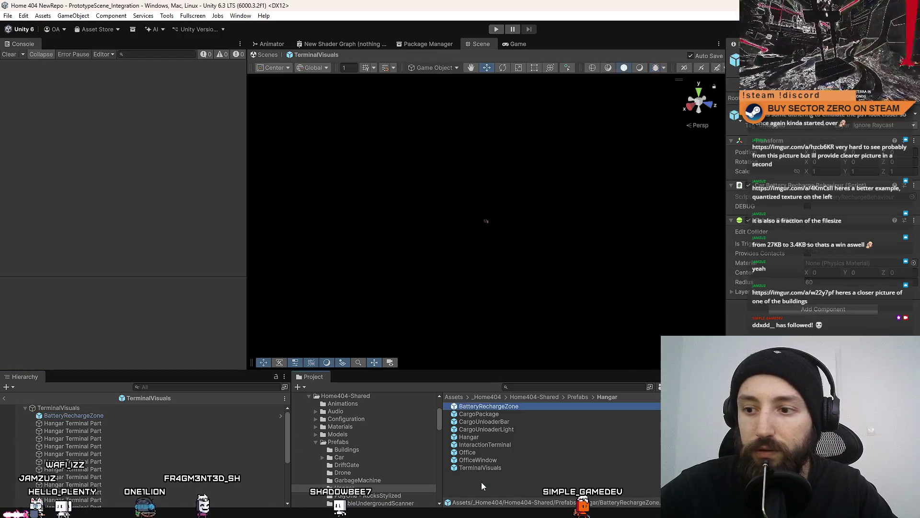
pyautogui.click(115, 418)
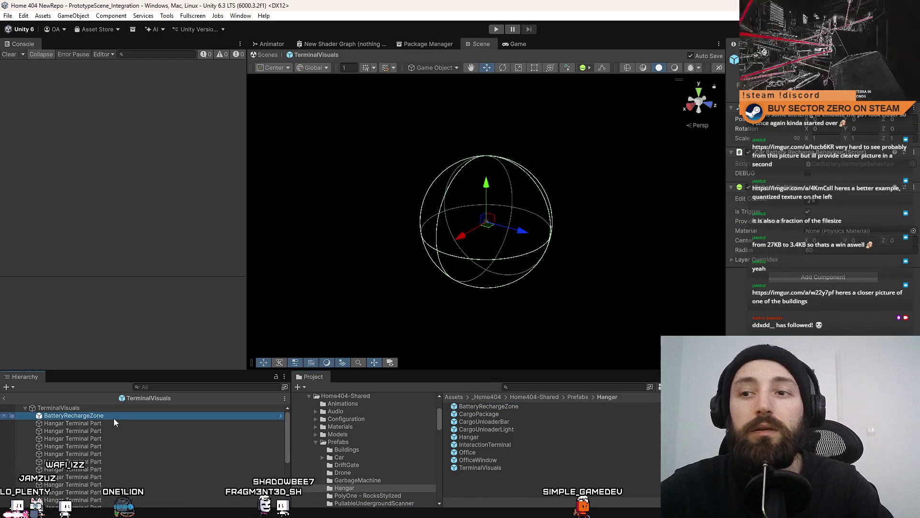
pyautogui.press('Delete')
# Remove the Box Collider component from TerminalVisuals.
pyautogui.click(105, 409)
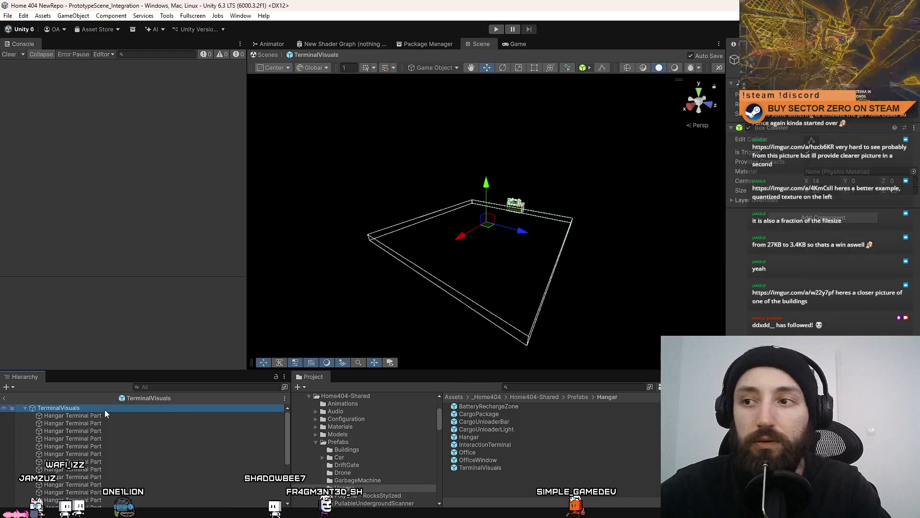
pyautogui.rightClick(777, 129)
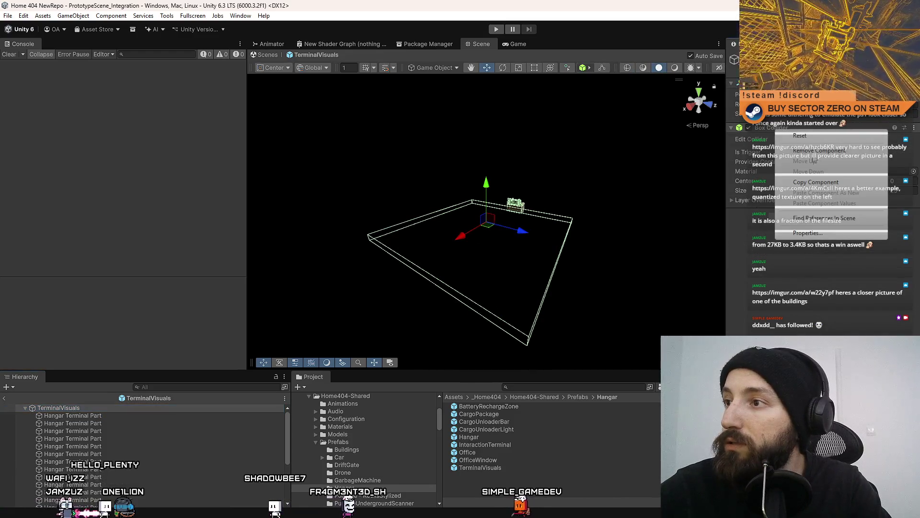
pyautogui.click(819, 150)
# Collapse and deselect TerminalVisuals, then show the Game view with the HUD.
pyautogui.click(36, 406)
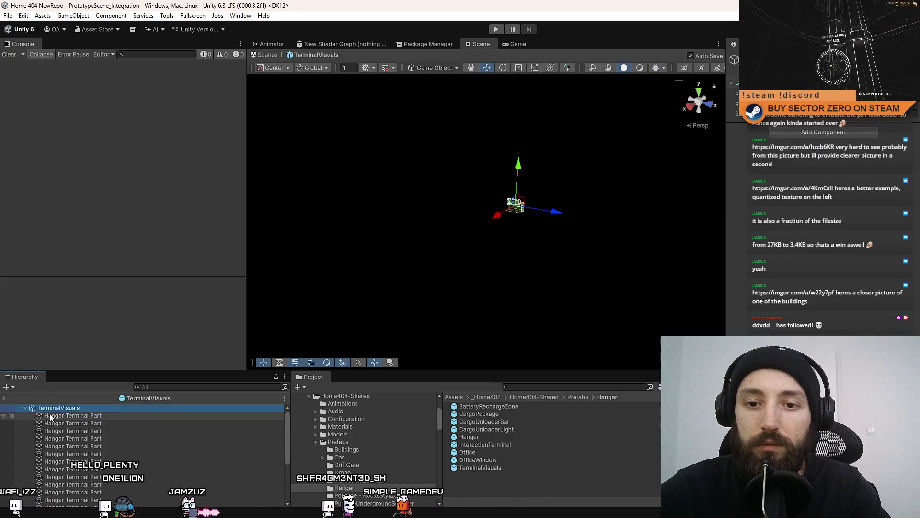
pyautogui.click(26, 407)
pyautogui.click(518, 339)
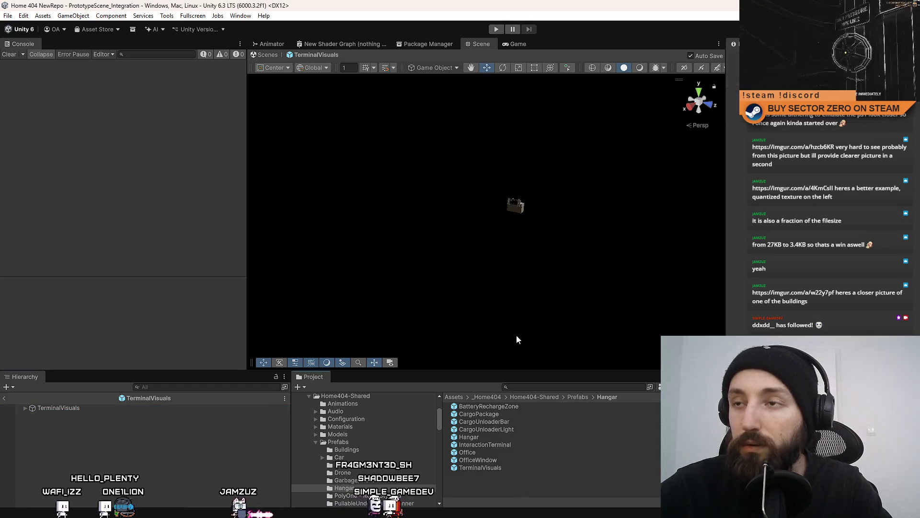
pyautogui.click(518, 46)
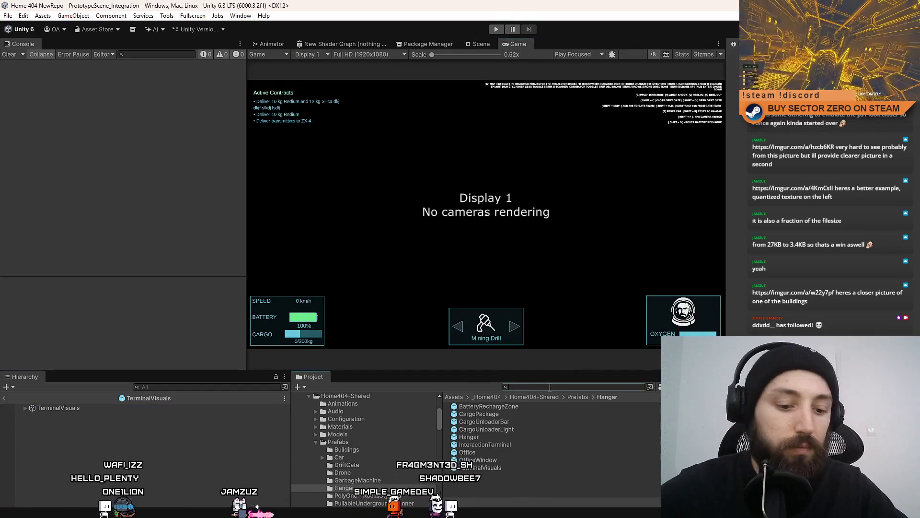
# Search the Project for 'hangar' and open the Hangar prefab for editing.
pyautogui.write('hangar')
pyautogui.click(513, 452)
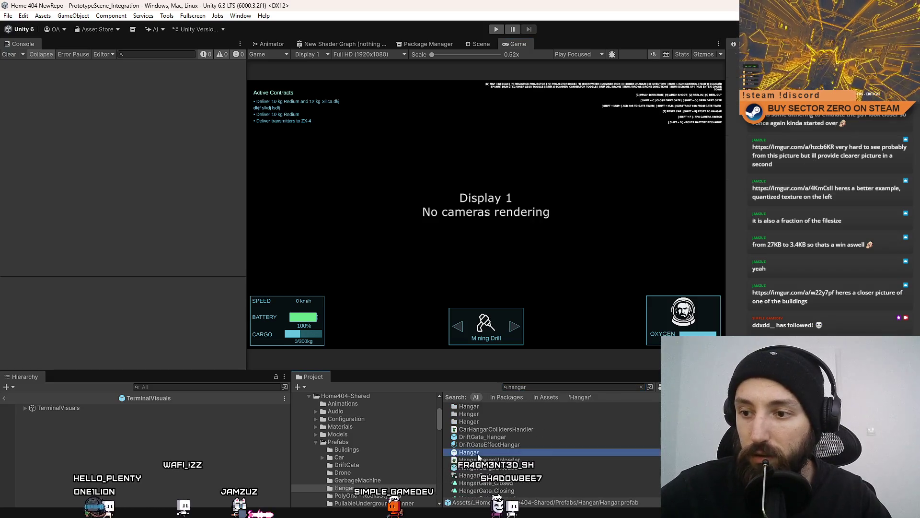
pyautogui.doubleClick(513, 452)
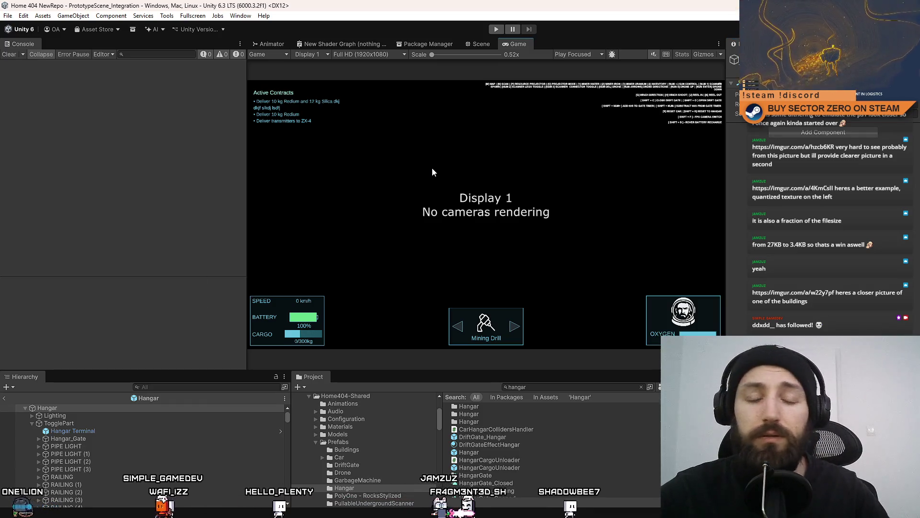
# Return to the Scene view and orbit toward the hangar's inner wall.
pyautogui.click(485, 43)
pyautogui.click(510, 44)
pyautogui.click(483, 42)
pyautogui.moveTo(472, 92)
pyautogui.mouseDown()
pyautogui.moveTo(688, 127)
pyautogui.moveTo(661, 94)
pyautogui.moveTo(280, 31)
pyautogui.moveTo(354, 21)
pyautogui.moveTo(714, 32)
pyautogui.moveTo(474, 161)
pyautogui.moveTo(530, 164)
pyautogui.moveTo(510, 152)
pyautogui.mouseUp()
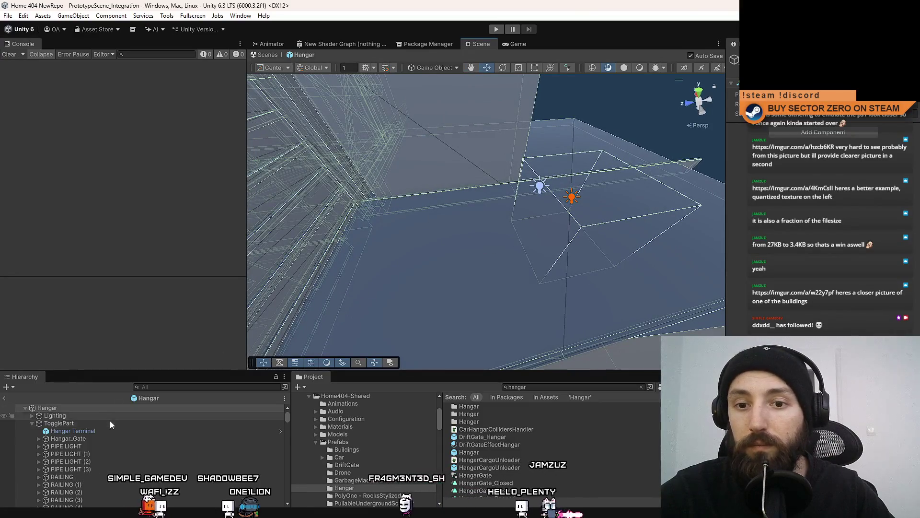
# Frame the Hangar Terminal and scale its trigger box uniformly to about 2.043.
pyautogui.doubleClick(103, 431)
pyautogui.moveTo(512, 234)
pyautogui.mouseDown()
pyautogui.moveTo(549, 232)
pyautogui.moveTo(563, 198)
pyautogui.mouseUp()
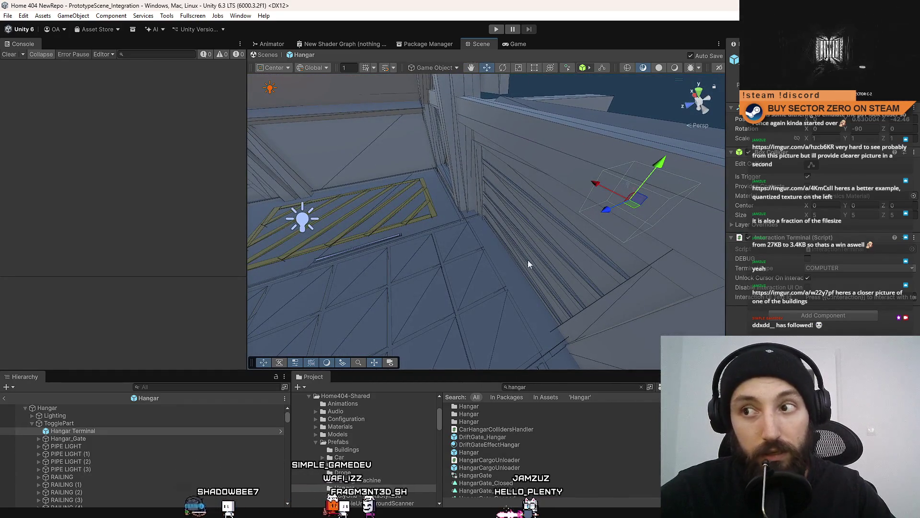
pyautogui.moveTo(532, 169)
pyautogui.mouseDown()
pyautogui.moveTo(590, 170)
pyautogui.moveTo(510, 136)
pyautogui.moveTo(643, 154)
pyautogui.moveTo(407, 255)
pyautogui.moveTo(485, 238)
pyautogui.moveTo(476, 214)
pyautogui.moveTo(543, 107)
pyautogui.moveTo(540, 90)
pyautogui.moveTo(530, 168)
pyautogui.moveTo(545, 144)
pyautogui.moveTo(367, 208)
pyautogui.moveTo(248, 165)
pyautogui.moveTo(555, 128)
pyautogui.moveTo(270, 242)
pyautogui.moveTo(535, 235)
pyautogui.moveTo(470, 204)
pyautogui.moveTo(398, 205)
pyautogui.moveTo(477, 180)
pyautogui.moveTo(422, 230)
pyautogui.moveTo(374, 204)
pyautogui.moveTo(345, 211)
pyautogui.moveTo(446, 211)
pyautogui.moveTo(464, 240)
pyautogui.moveTo(435, 140)
pyautogui.mouseUp()
pyautogui.hotkey('ctrl', 'z')
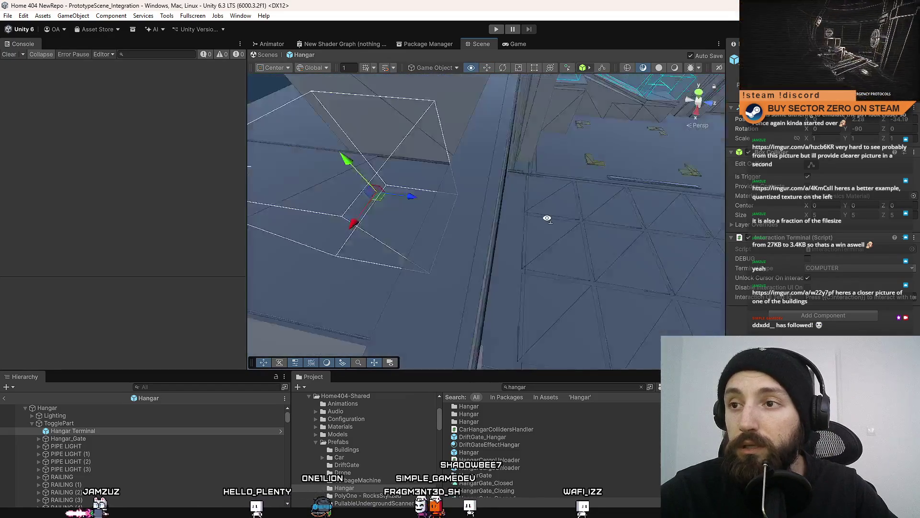
pyautogui.press('r')
pyautogui.moveTo(469, 215)
pyautogui.mouseDown()
pyautogui.moveTo(522, 210)
pyautogui.moveTo(586, 130)
pyautogui.moveTo(523, 154)
pyautogui.moveTo(448, 152)
pyautogui.moveTo(459, 233)
pyautogui.moveTo(538, 229)
pyautogui.moveTo(342, 151)
pyautogui.moveTo(384, 158)
pyautogui.moveTo(347, 159)
pyautogui.mouseUp()
pyautogui.hotkey('ctrl', 'z')
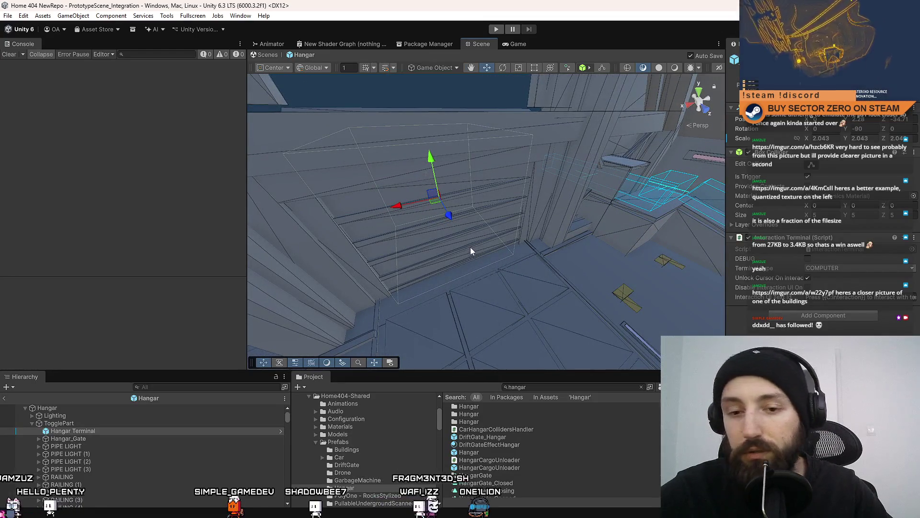
pyautogui.click(847, 267)
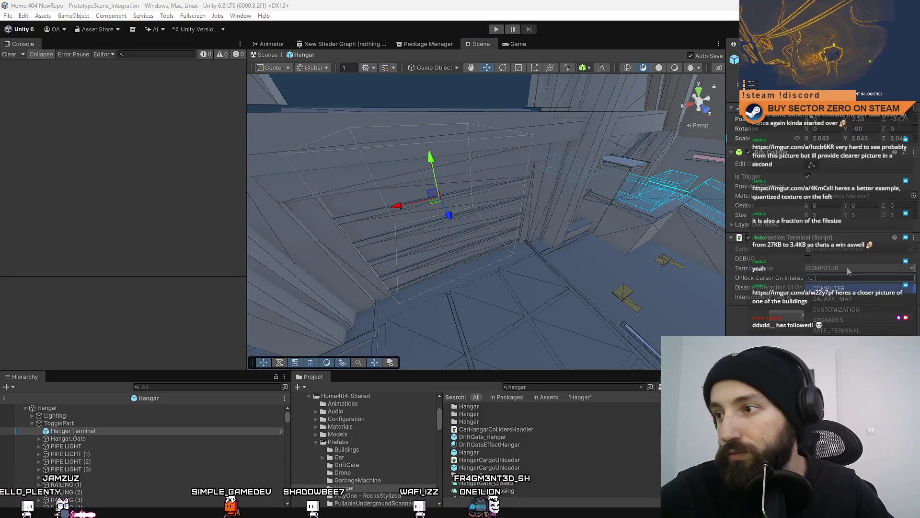
# Keep the Hangar Terminal's type as COMPUTER and locate the InteractionTerminal script.
pyautogui.click(845, 269)
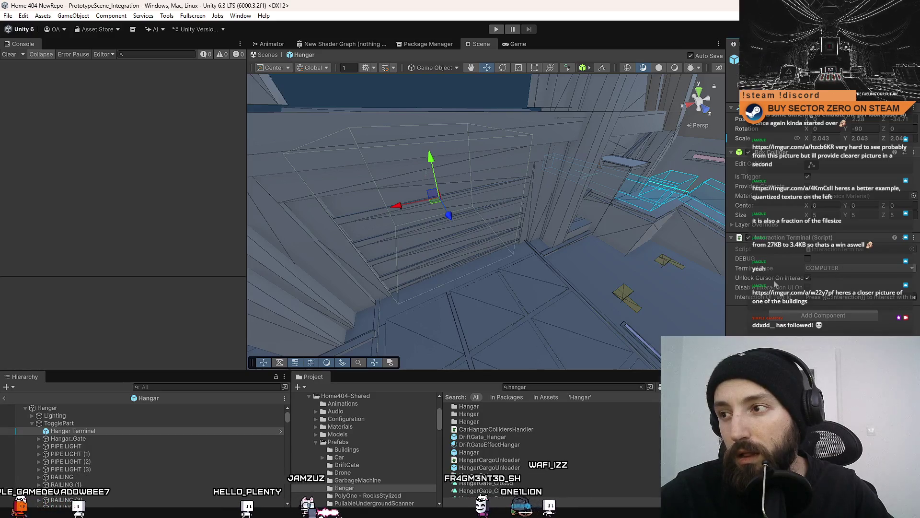
pyautogui.click(836, 268)
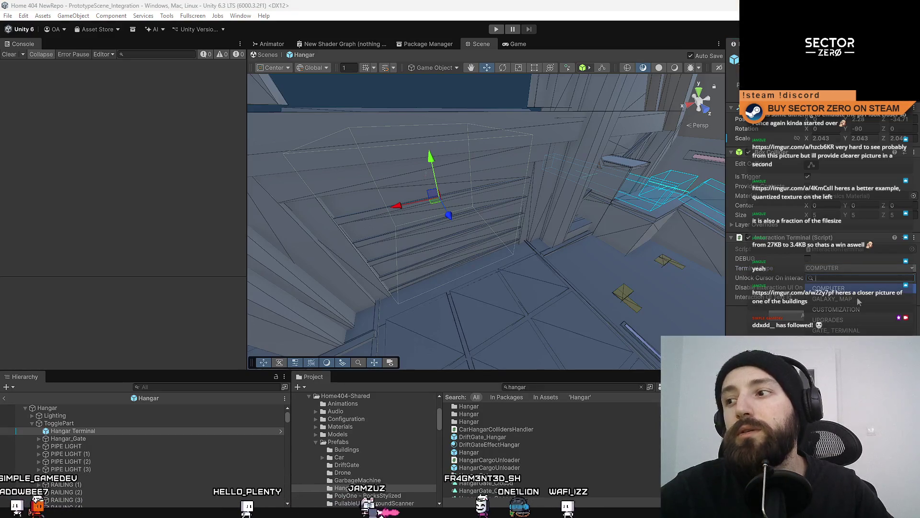
pyautogui.click(837, 289)
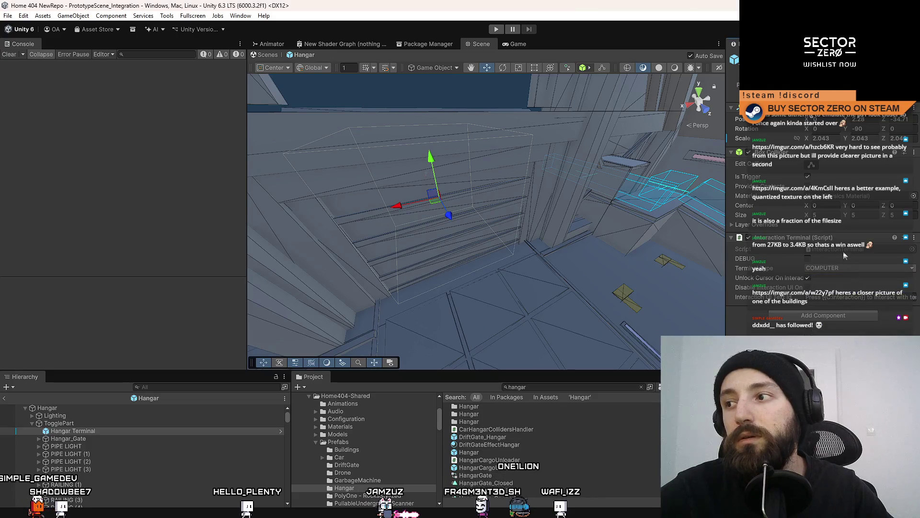
pyautogui.click(844, 251)
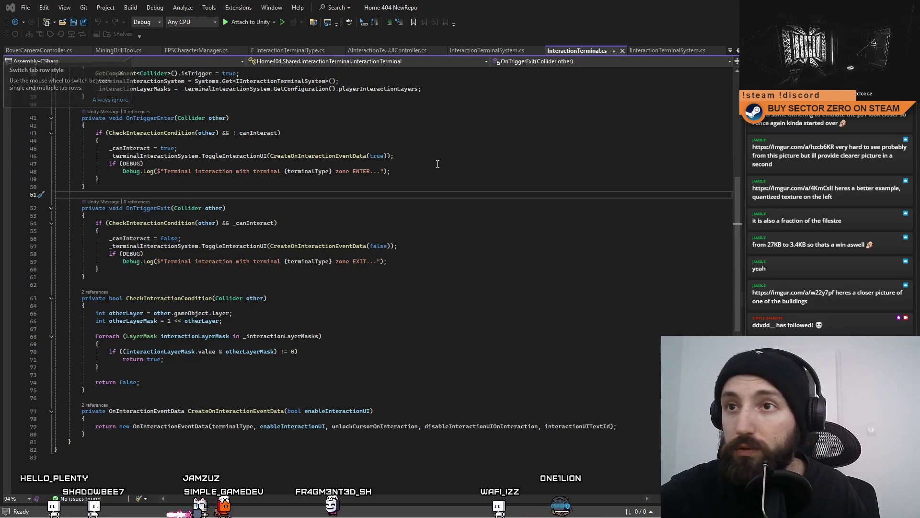
# Open E_InteractionTerminalType.cs from Unity in Visual Studio.
pyautogui.click(144, 164)
pyautogui.hotkey('alt', 'Tab')
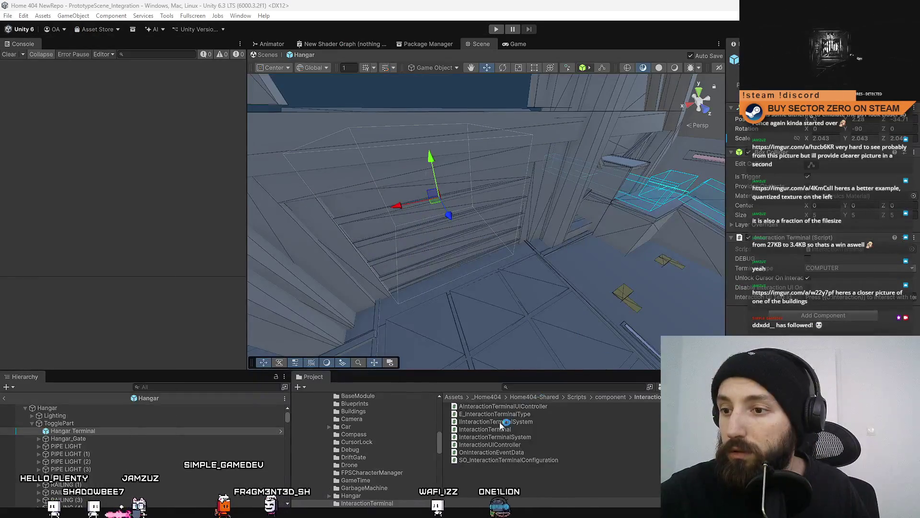
pyautogui.click(510, 416)
pyautogui.doubleClick(569, 413)
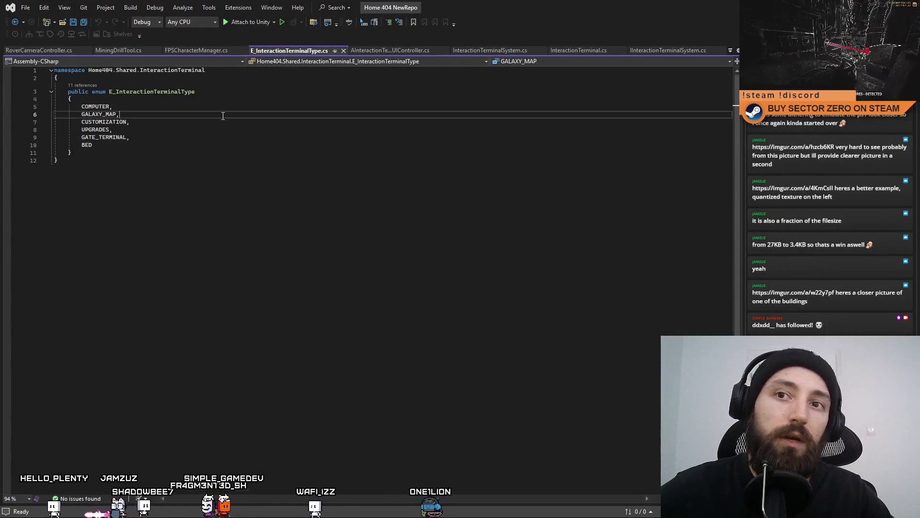
# Review the enum members COMPUTER, GALAXY_MAP, CUSTOMIZATION, UPGRADES and GATE_TERMINAL.
pyautogui.click(227, 102)
pyautogui.click(217, 106)
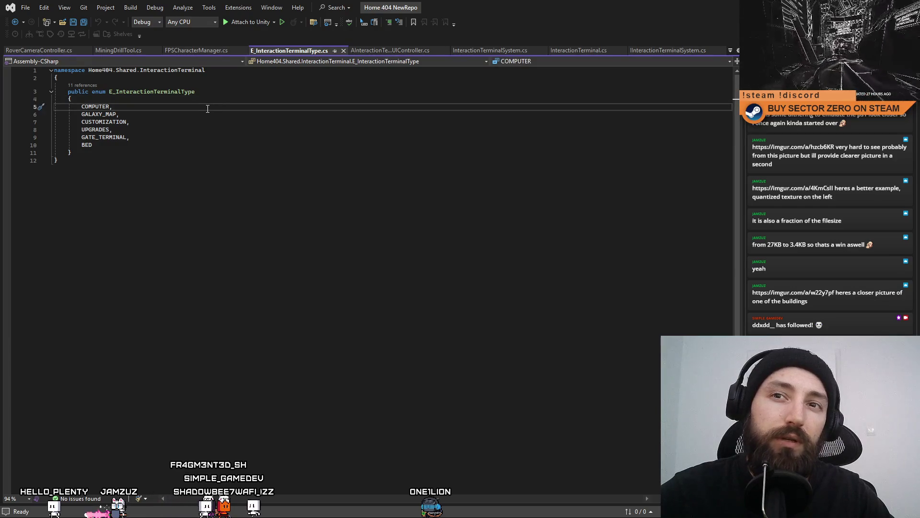
pyautogui.click(199, 116)
pyautogui.click(191, 106)
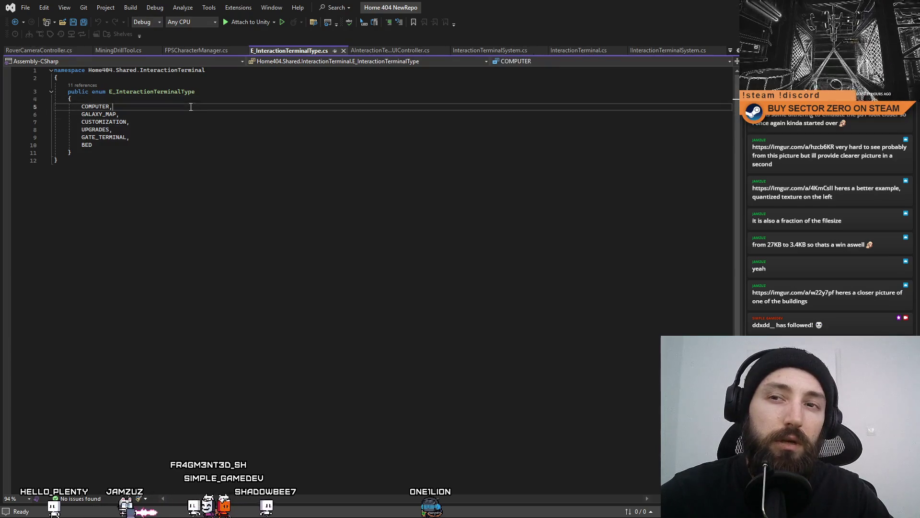
pyautogui.click(181, 129)
pyautogui.click(163, 136)
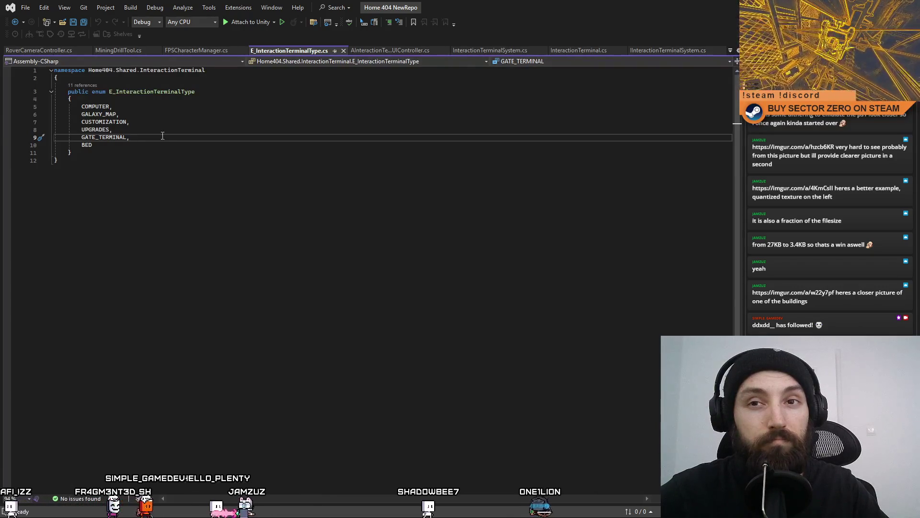
pyautogui.click(135, 108)
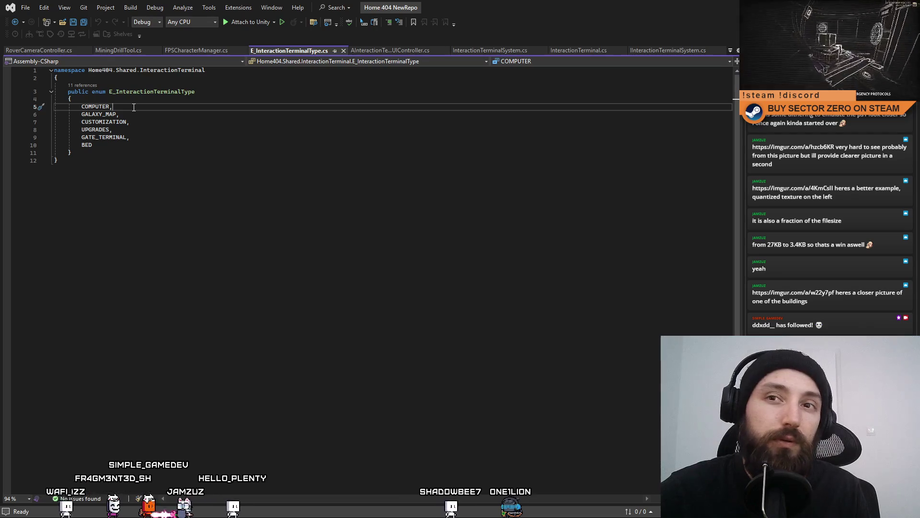
pyautogui.click(134, 112)
pyautogui.click(145, 123)
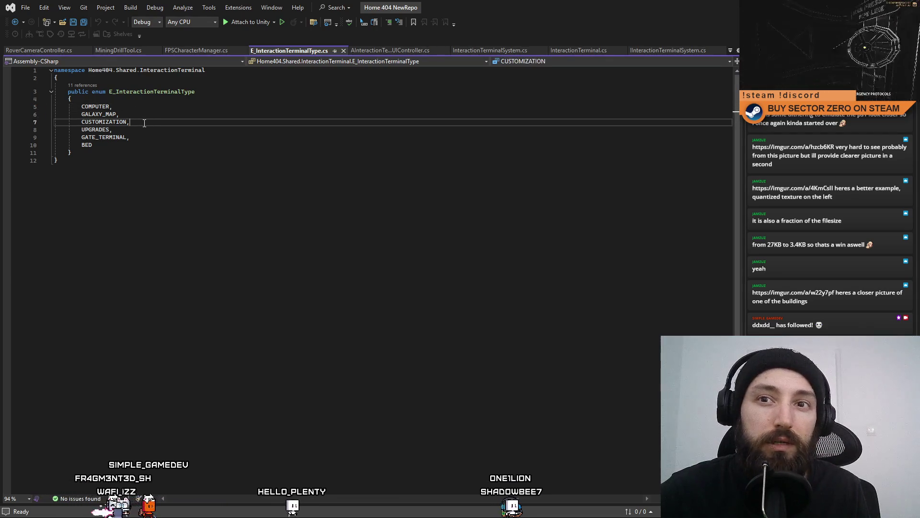
pyautogui.click(145, 128)
pyautogui.click(141, 141)
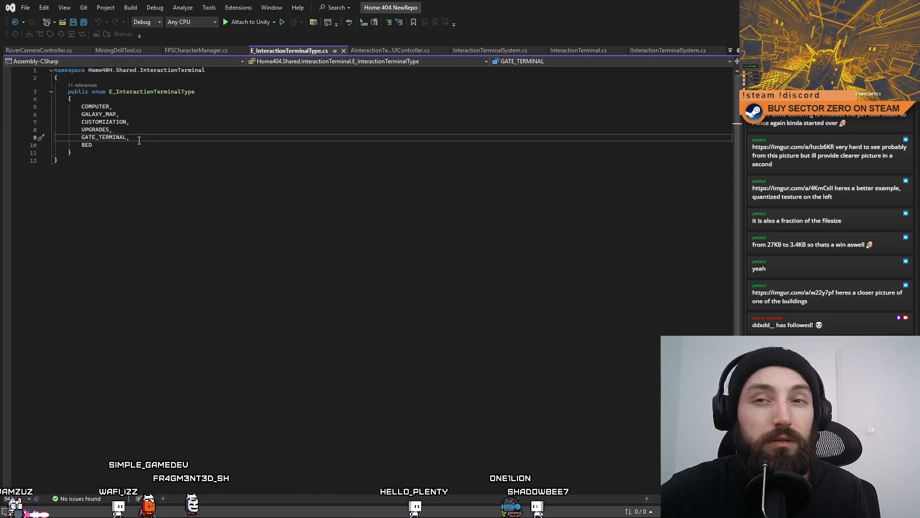
# Select the GATE_TERMINAL member name on line 9 for replacement.
pyautogui.moveTo(143, 138); pyautogui.dragTo(106, 138)
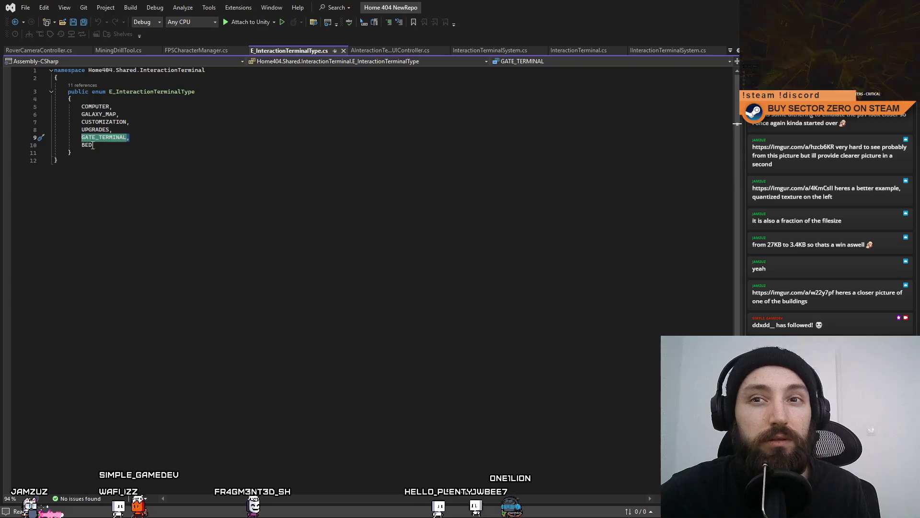
pyautogui.click(140, 137)
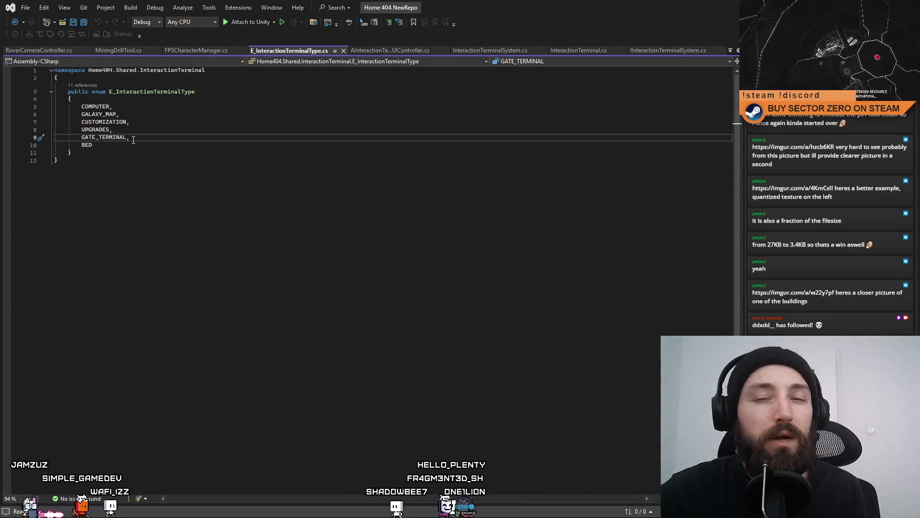
pyautogui.moveTo(128, 140)
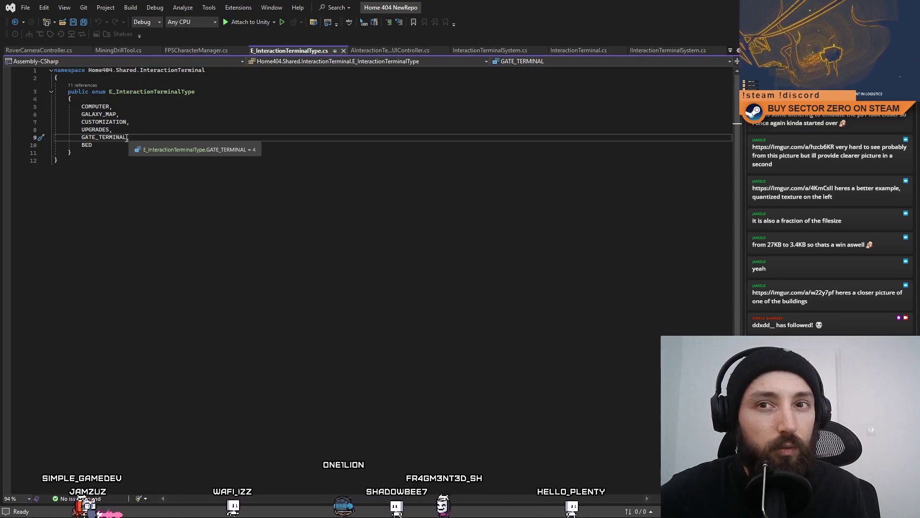
pyautogui.doubleClick(86, 139)
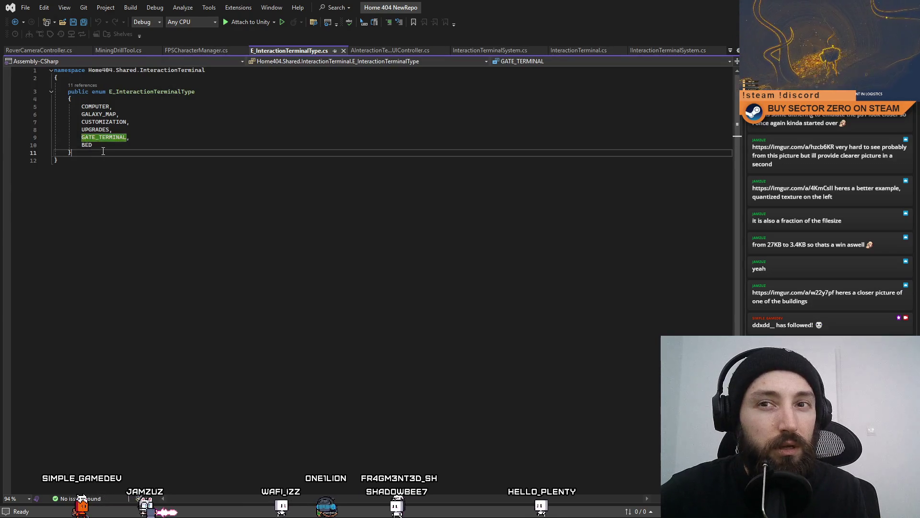
pyautogui.click(87, 144)
pyautogui.click(128, 138)
pyautogui.doubleClick(126, 139)
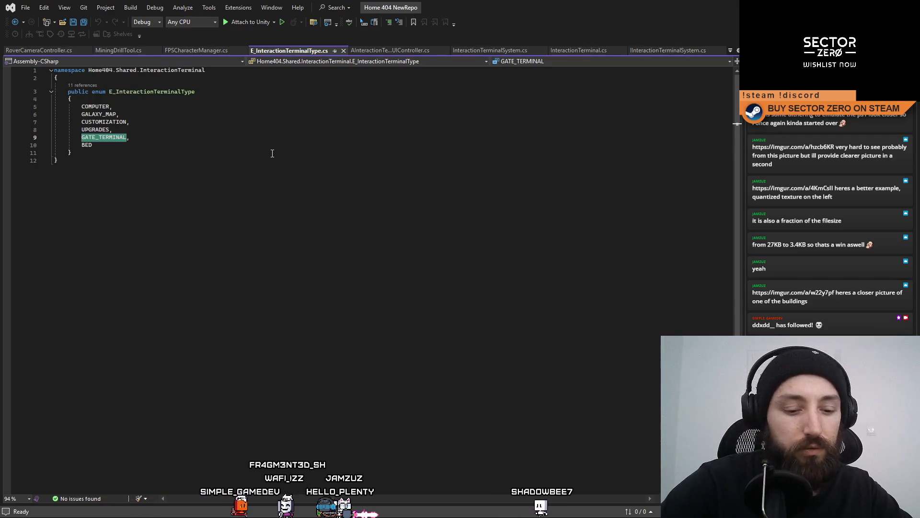
# Replace GATE_TERMINAL with EXIT_HANGAR and add EXIT_OFFICE on the next line.
pyautogui.write('EXIT_Han,')
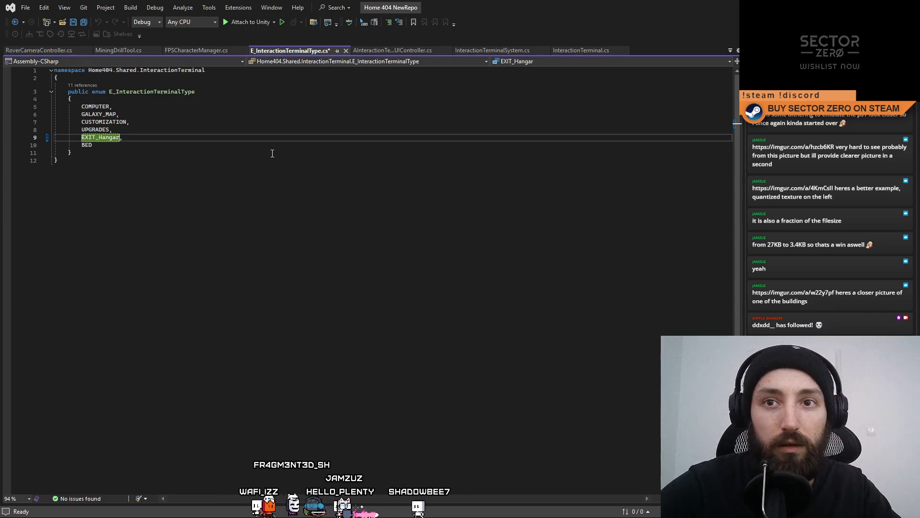
pyautogui.press('BackSpace')
pyautogui.write('ANGAR')
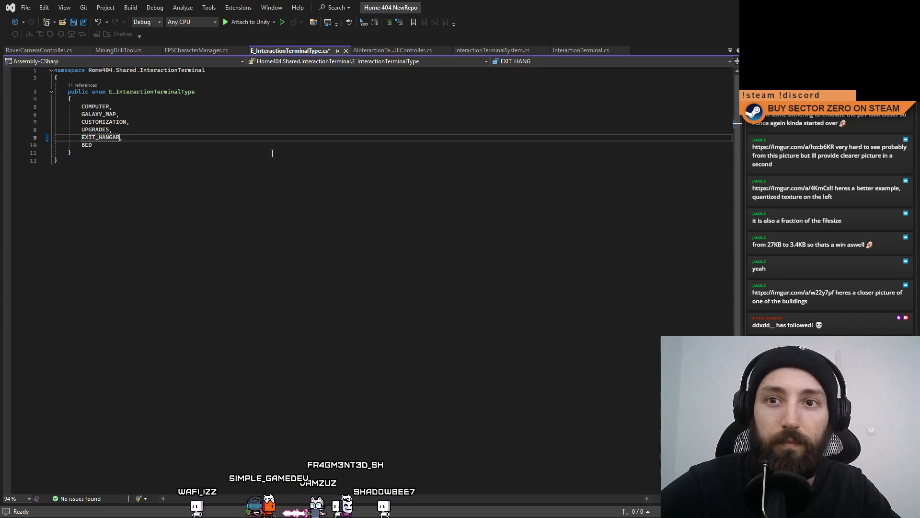
pyautogui.press('Return')
pyautogui.write('ECXI')
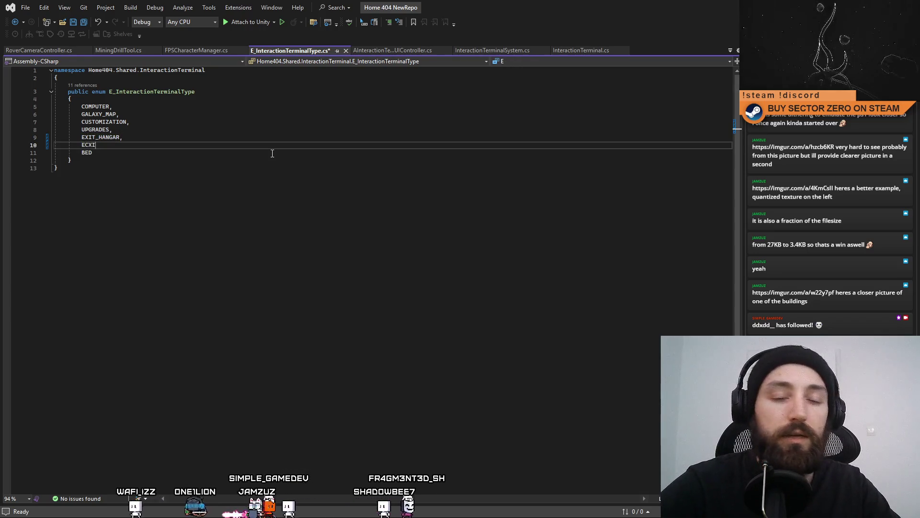
pyautogui.write('XIT_OFFICE,')
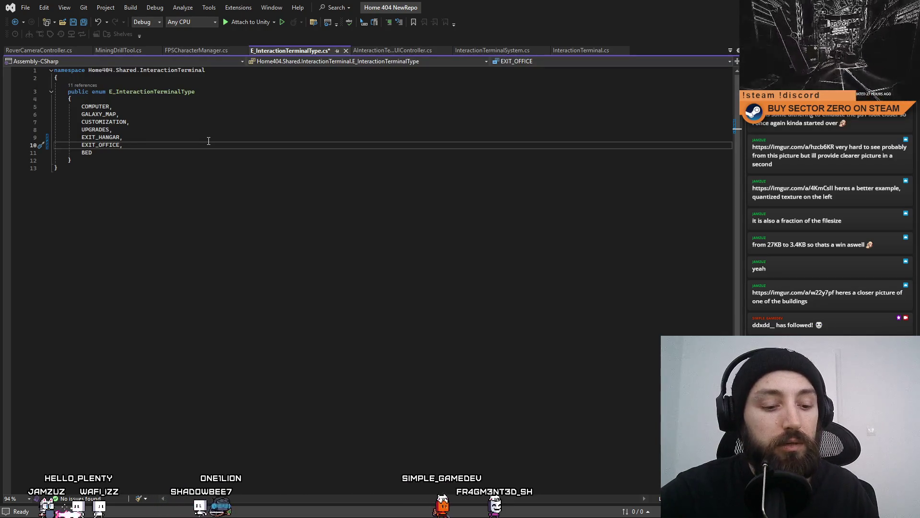
# Add a GATE member on a new line after UPGRADES.
pyautogui.press('Up')
pyautogui.press('Up')
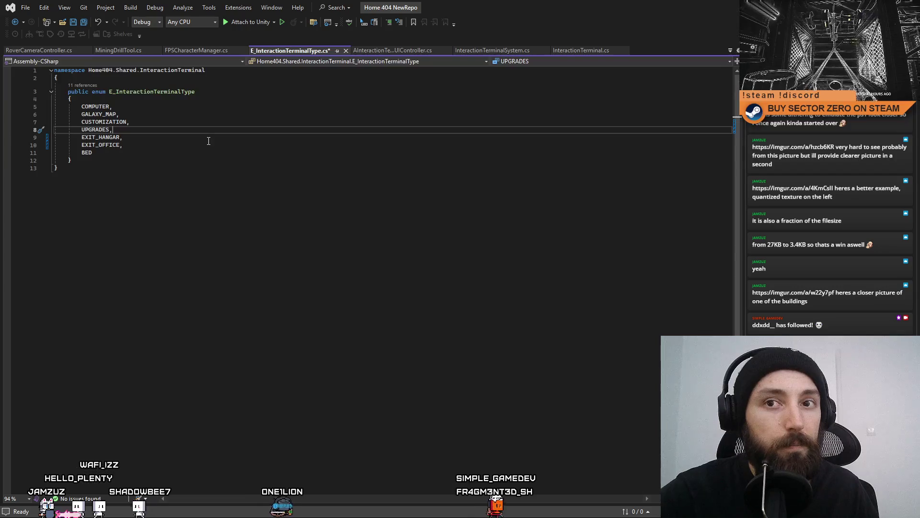
pyautogui.press('Return')
pyautogui.write('GATE')
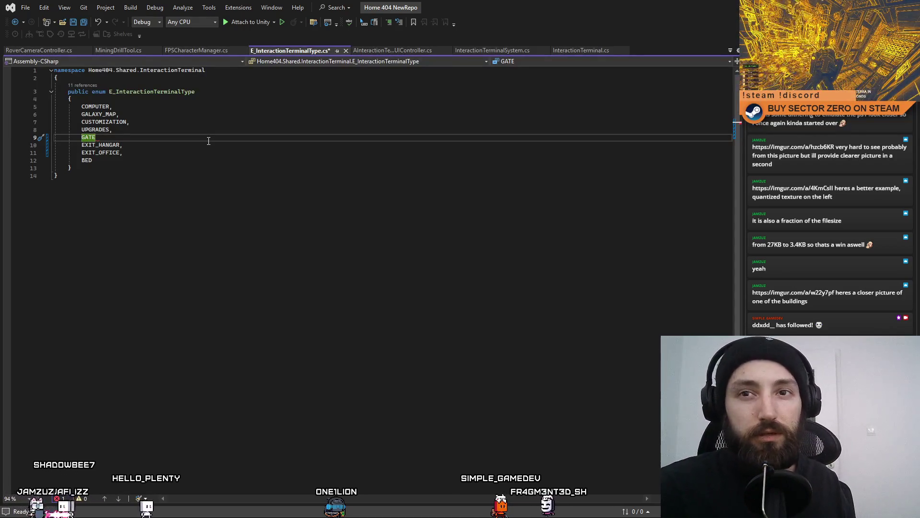
pyautogui.press('Up')
pyautogui.press('Up')
pyautogui.press('Up')
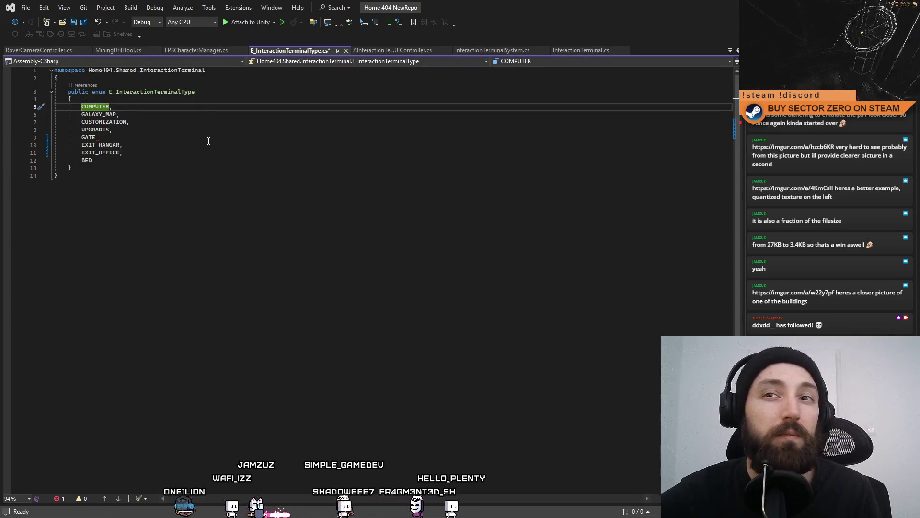
pyautogui.press('Down')
pyautogui.press('Down')
pyautogui.press('Down')
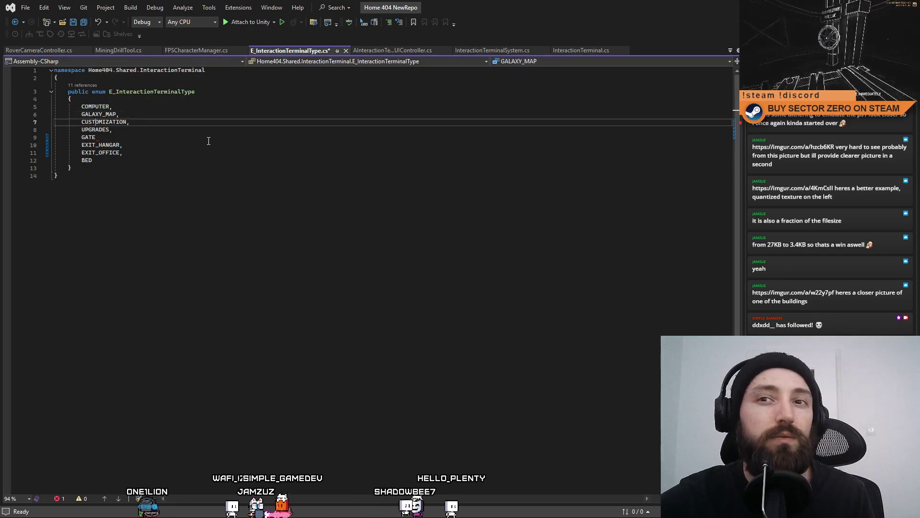
pyautogui.press('Down')
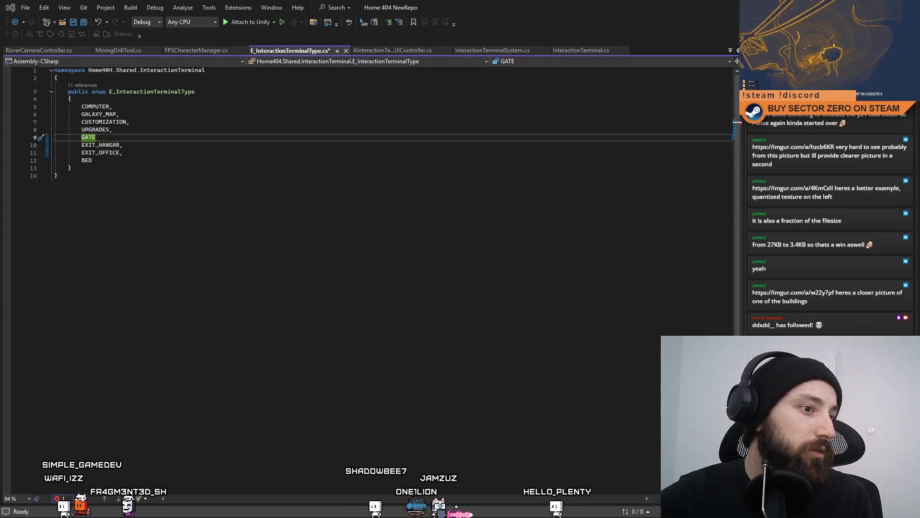
# Rename the COMPUTER member to COMPUTER_TERMINAL.
pyautogui.press('Down')
pyautogui.press('Down')
pyautogui.press('Down')
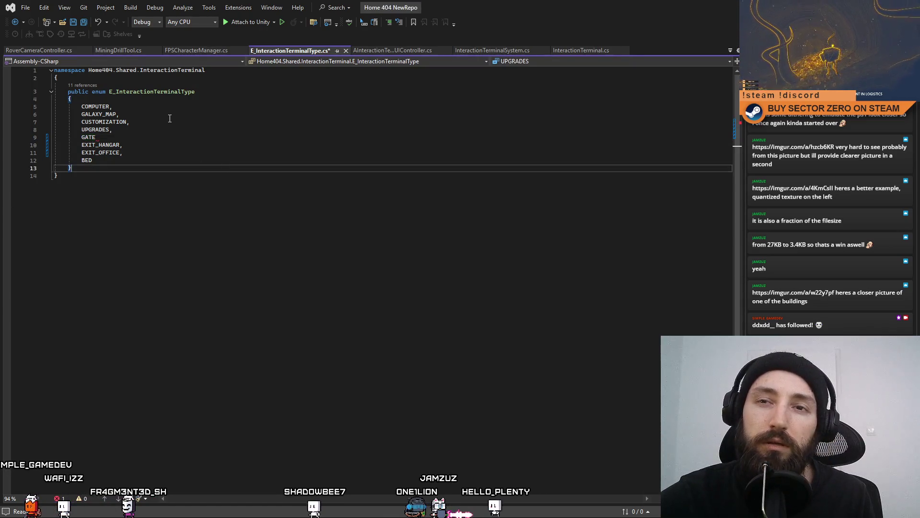
pyautogui.press('Up')
pyautogui.press('Up')
pyautogui.press('Up')
pyautogui.press('Down')
pyautogui.press('Down')
pyautogui.press('Down')
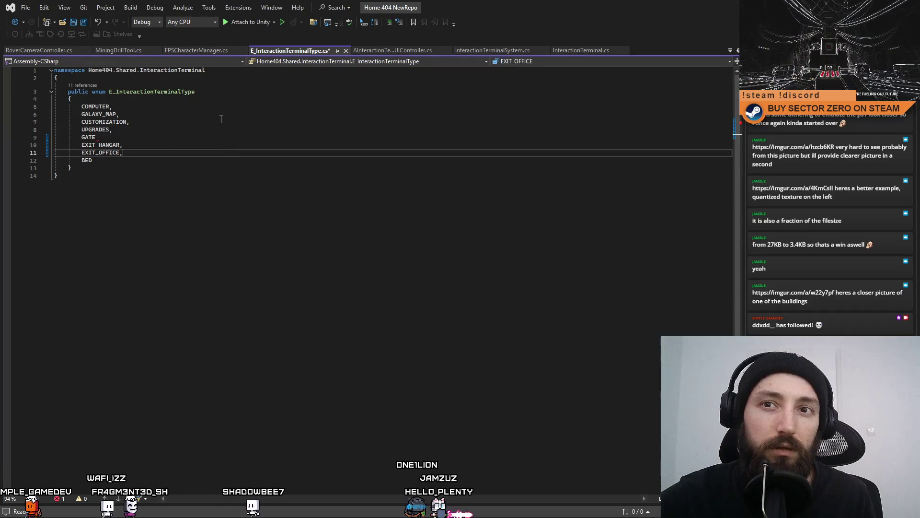
pyautogui.press('Up')
pyautogui.press('Up')
pyautogui.press('Up')
pyautogui.press('Down')
pyautogui.press('Down')
pyautogui.press('Down')
pyautogui.press('Up')
pyautogui.press('Up')
pyautogui.press('Up')
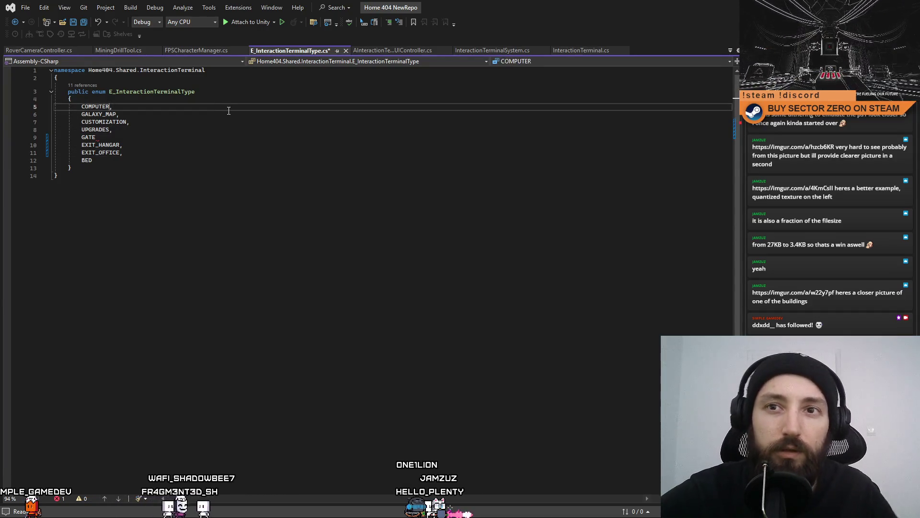
pyautogui.press('Left')
pyautogui.press('BackSpace')
pyautogui.write('R_TERMINAL')
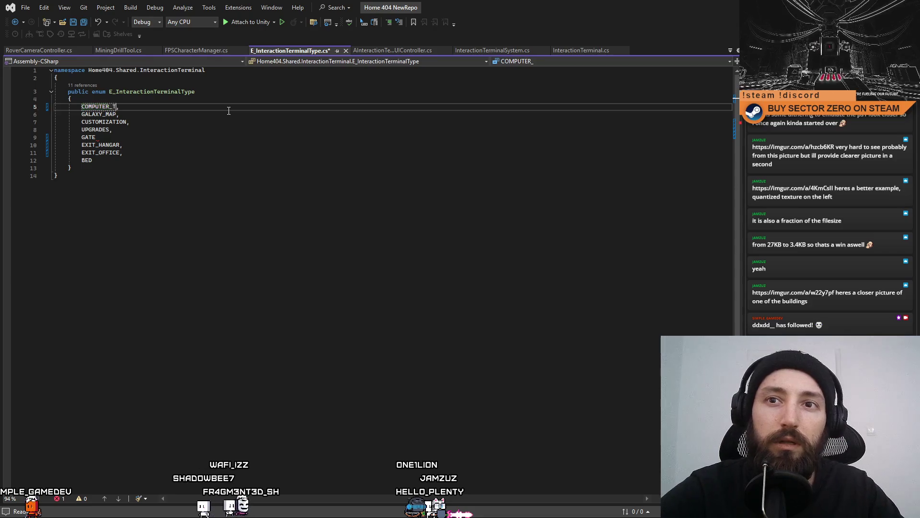
# Rename CUSTOMIZATION and UPGRADES to CUSTOMIZATION_TERMINAL and UPGRADES_TERMINAL.
pyautogui.press('Down')
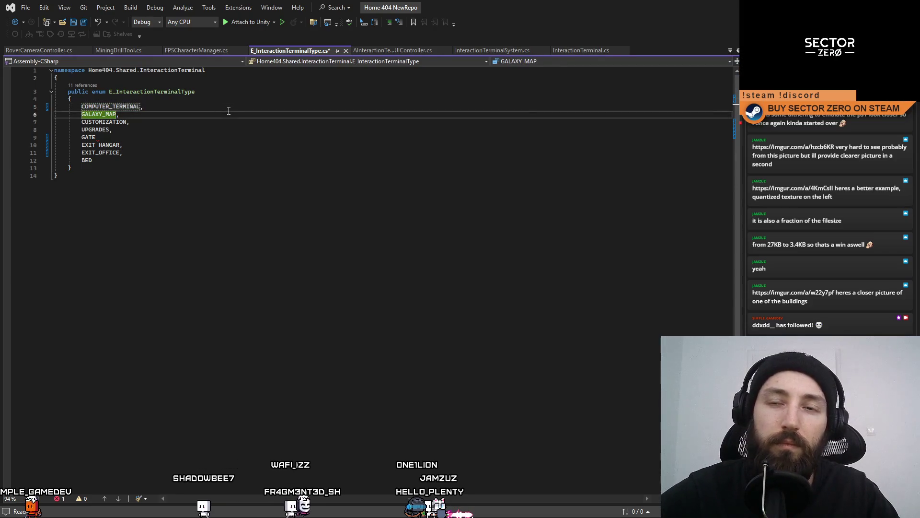
pyautogui.press('BackSpace')
pyautogui.press('BackSpace')
pyautogui.press('BackSpace')
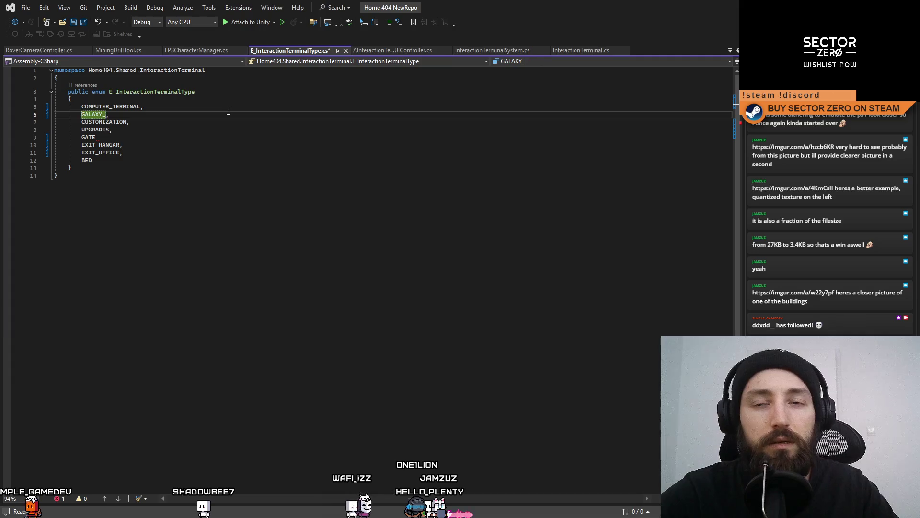
pyautogui.write('MAP')
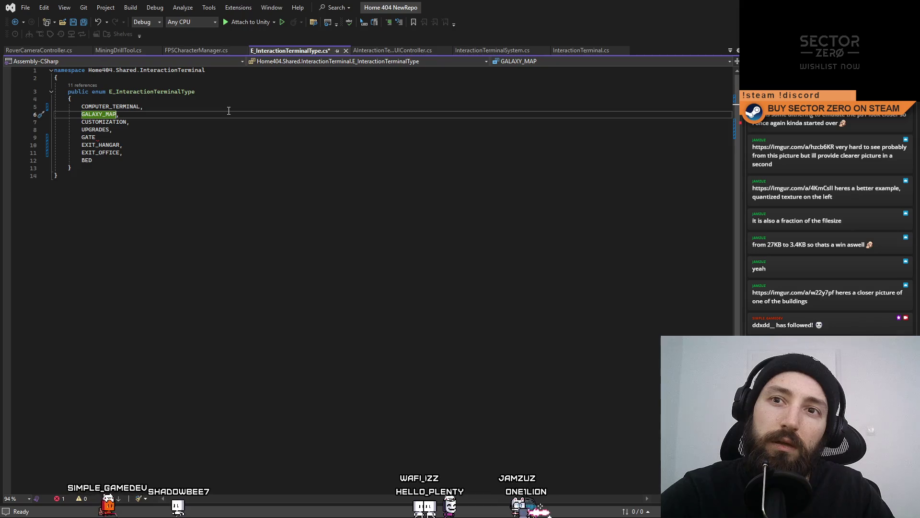
pyautogui.press('Down')
pyautogui.hotkey('ctrl', 'Right')
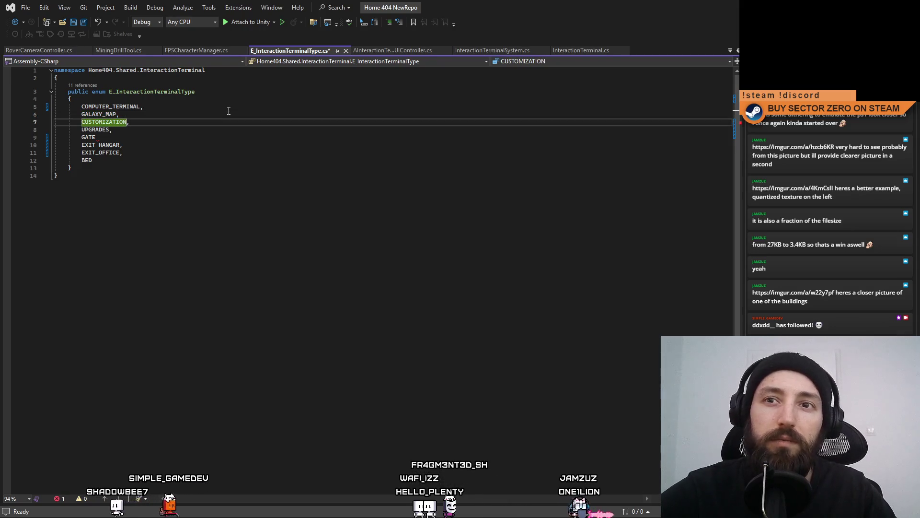
pyautogui.write('_TERMINAL')
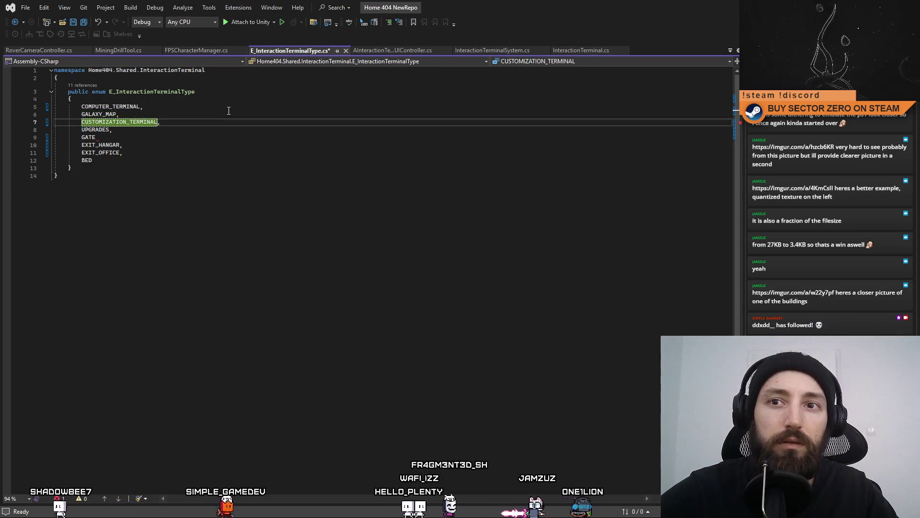
pyautogui.press('Down')
pyautogui.write('_TER')
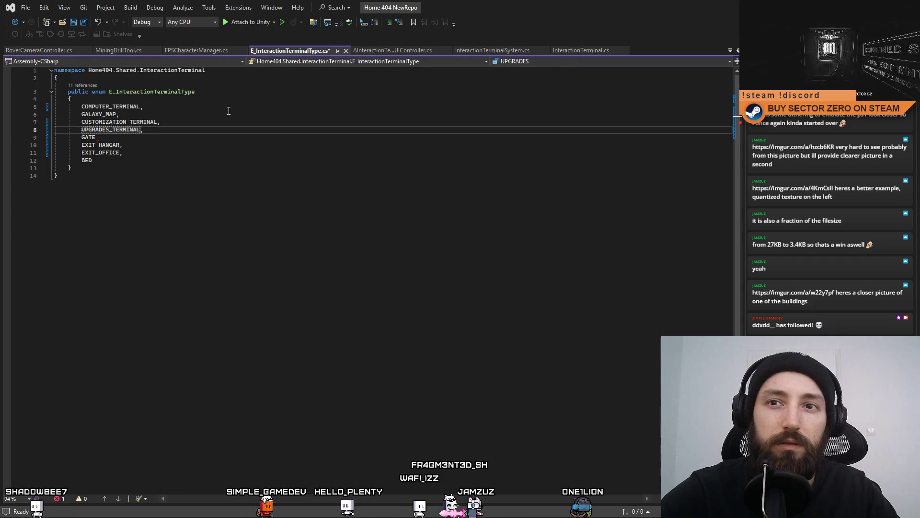
# Move GALAXY_MAP below UPGRADES_TERMINAL and delete the old GATE line.
pyautogui.click(153, 116)
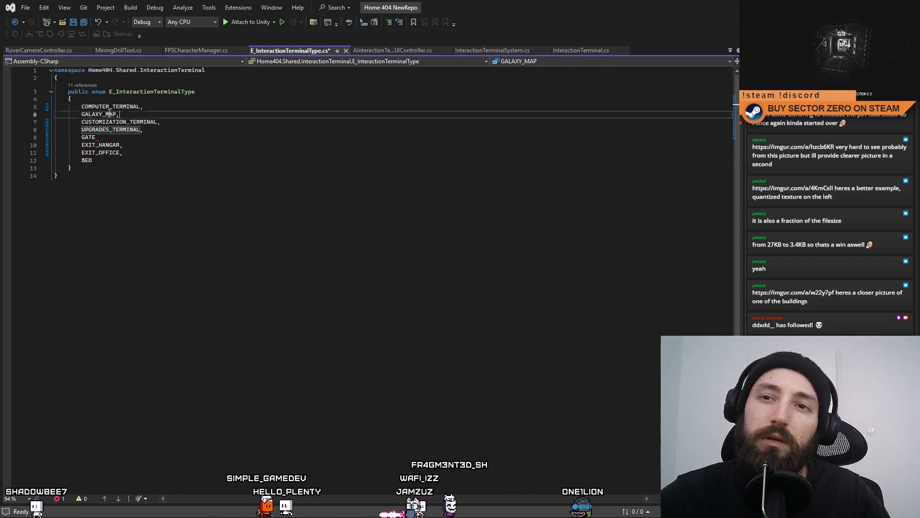
pyautogui.hotkey('shift', 'Home')
pyautogui.press('BackSpace')
pyautogui.press('BackSpace')
pyautogui.click(308, 123)
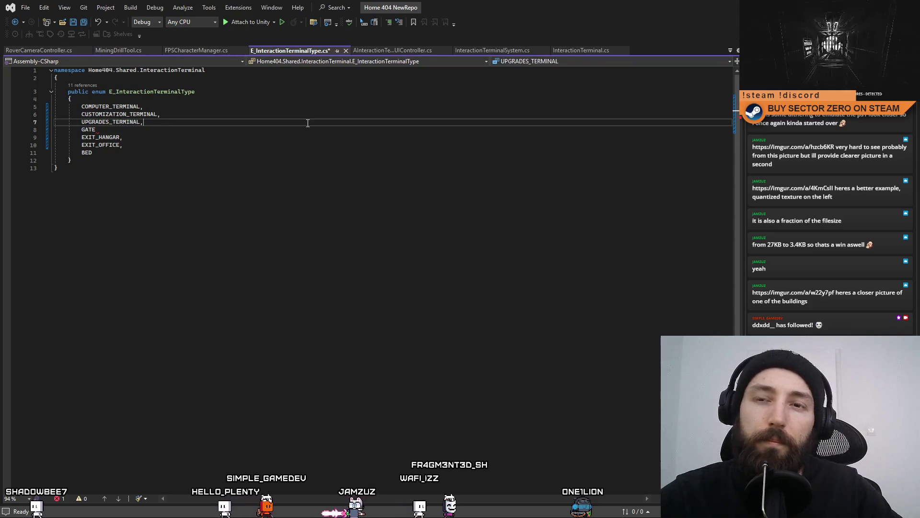
pyautogui.press('Return')
pyautogui.write('GALAXY_MAP,')
pyautogui.click(176, 140)
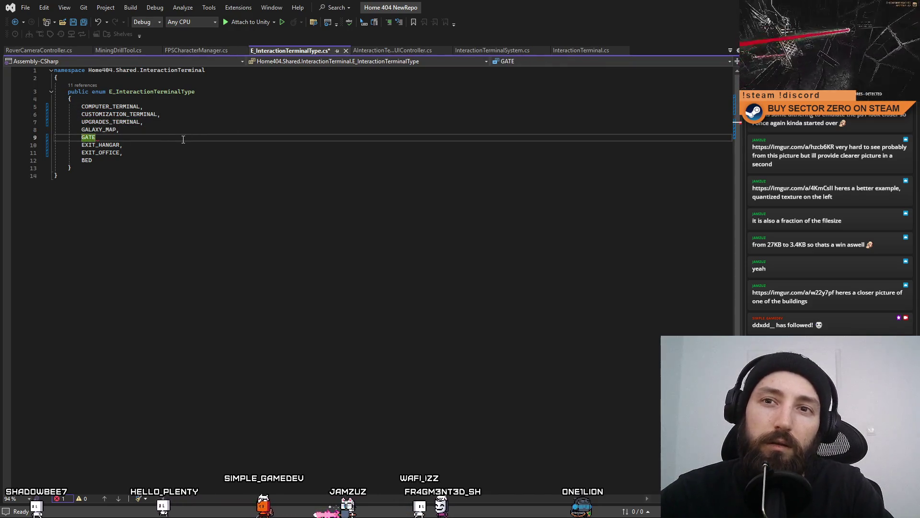
pyautogui.hotkey('shift', 'Home')
pyautogui.press('BackSpace')
pyautogui.press('BackSpace')
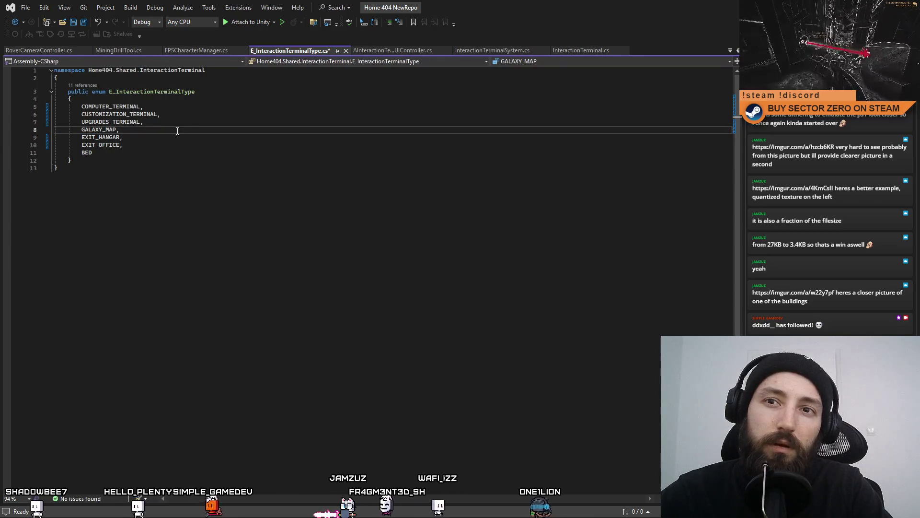
pyautogui.click(150, 152)
pyautogui.click(155, 145)
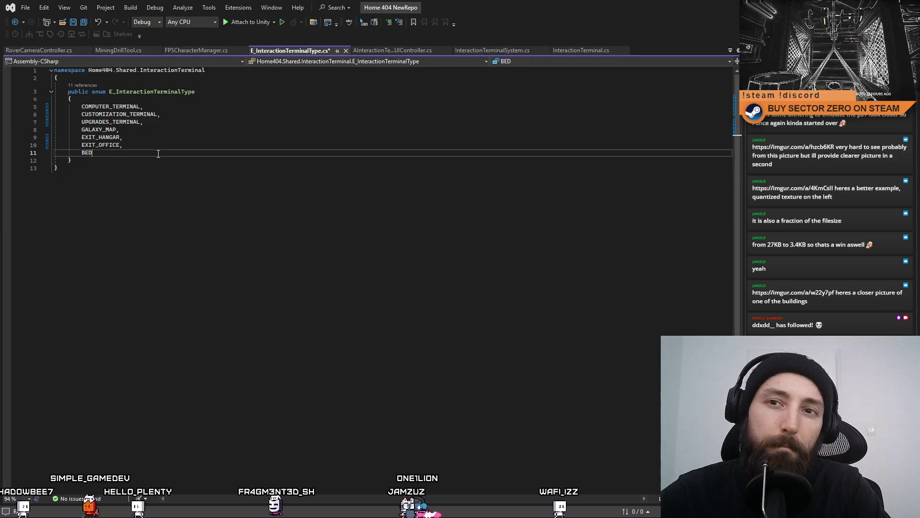
pyautogui.press('Down')
# Move GALAXY_MAP after EXIT_OFFICE and add GATE_CONTROLS after UPGRADES_TERMINAL.
pyautogui.click(159, 130)
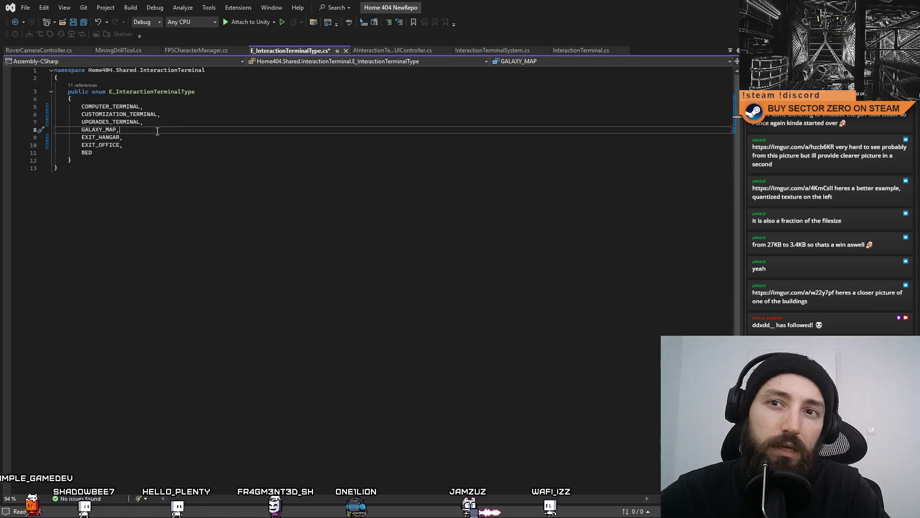
pyautogui.hotkey('shift', 'Home')
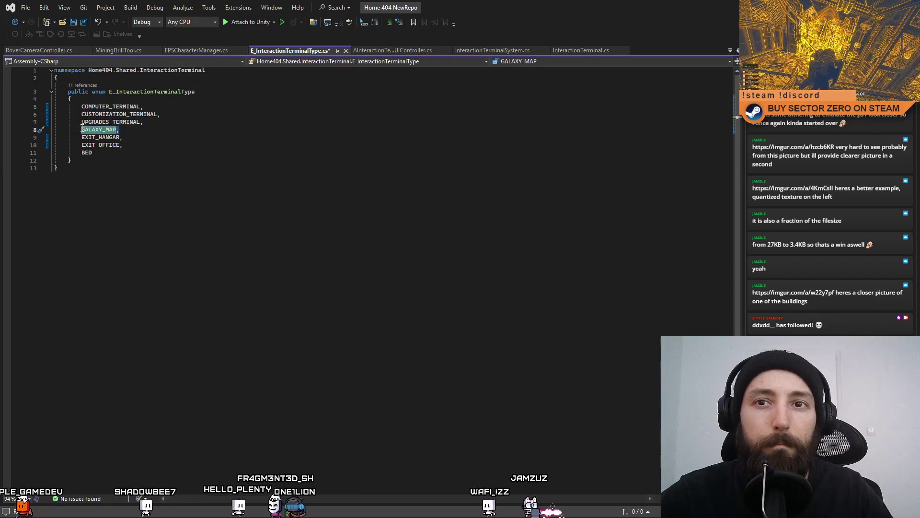
pyautogui.hotkey('ctrl', 'x')
pyautogui.click(149, 142)
pyautogui.press('Return')
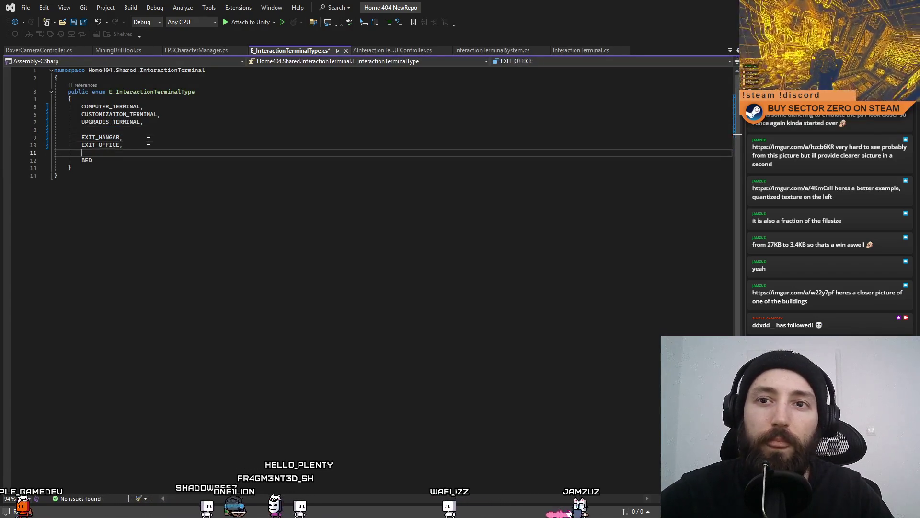
pyautogui.press('Up')
pyautogui.press('Up')
pyautogui.press('Up')
pyautogui.write('G')
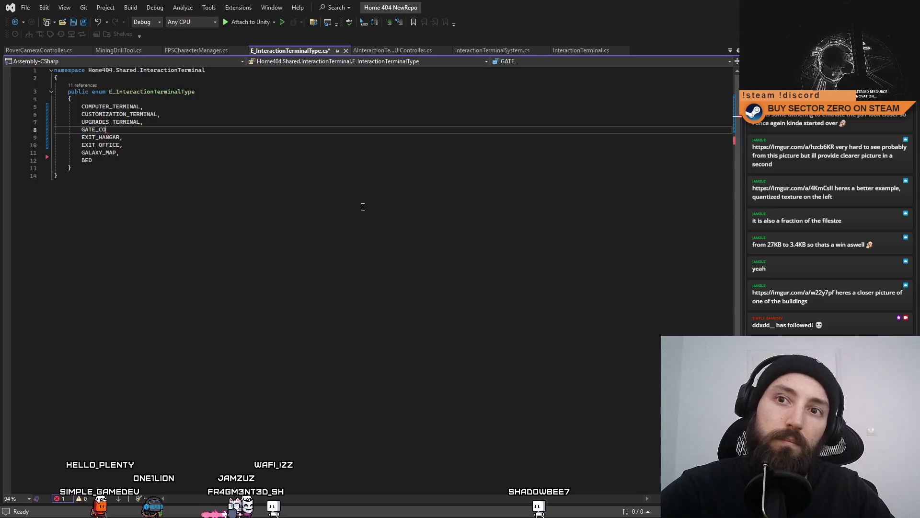
pyautogui.click(363, 207)
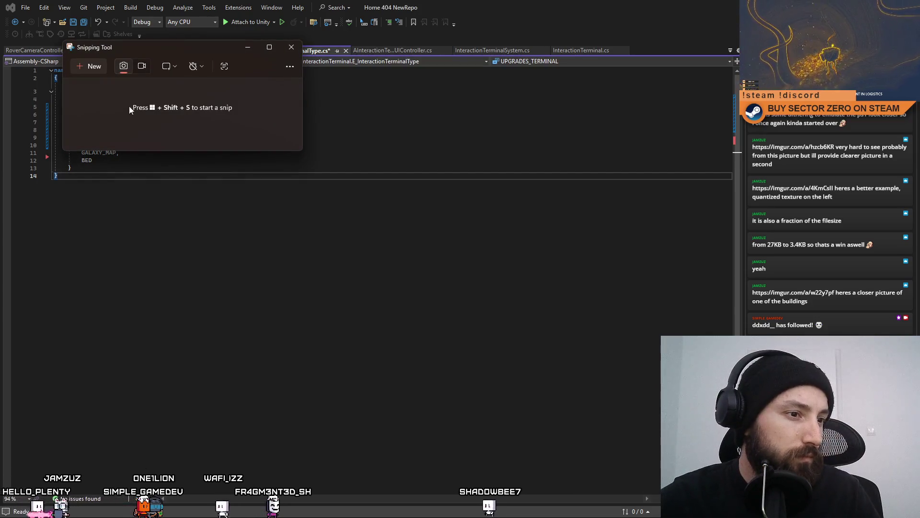
# Snip the E_InteractionTerminalType enum code region, then go back to Visual Studio.
pyautogui.click(91, 66)
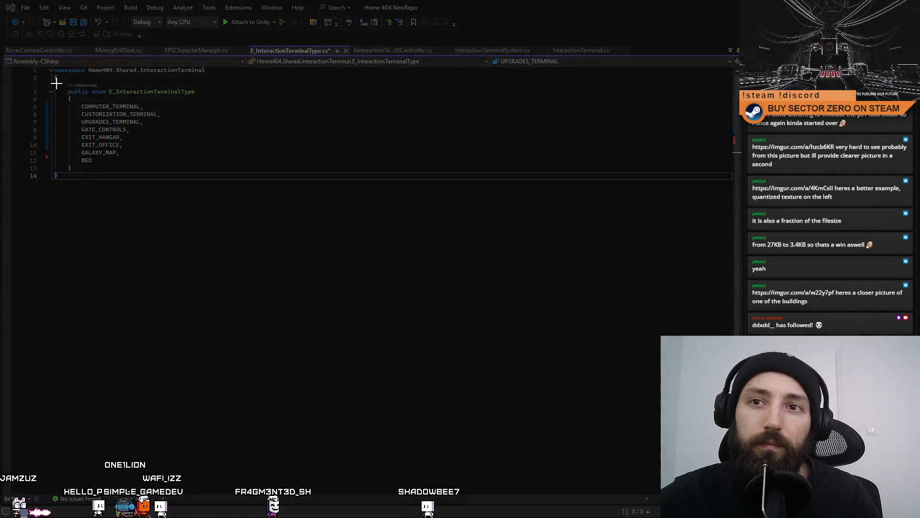
pyautogui.moveTo(57, 81)
pyautogui.mouseDown()
pyautogui.moveTo(262, 206)
pyautogui.moveTo(221, 189)
pyautogui.mouseUp()
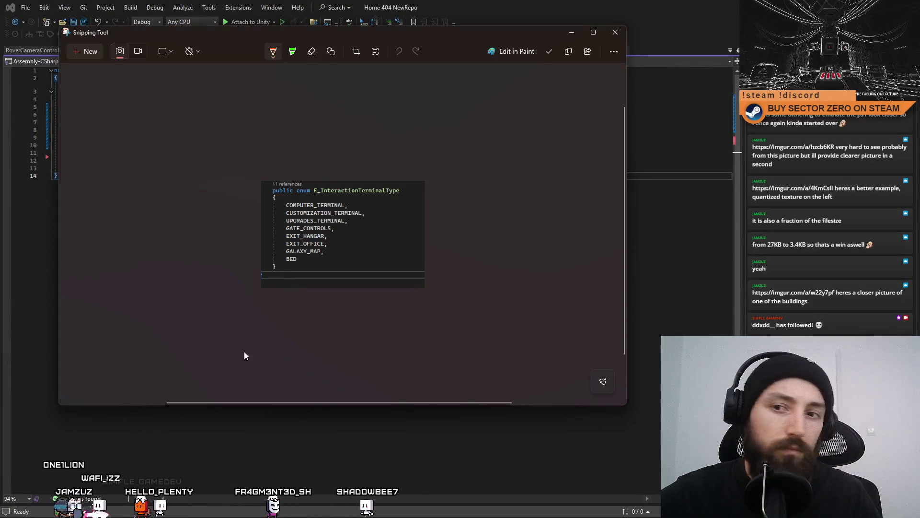
pyautogui.click(225, 444)
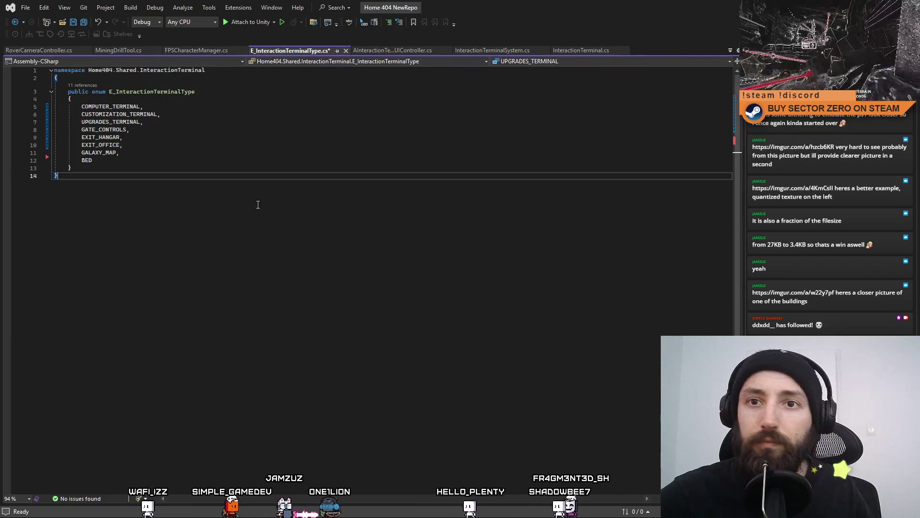
# Save the enum file, close Snipping Tool, and select Hangar Terminal in Unity.
pyautogui.click(235, 258)
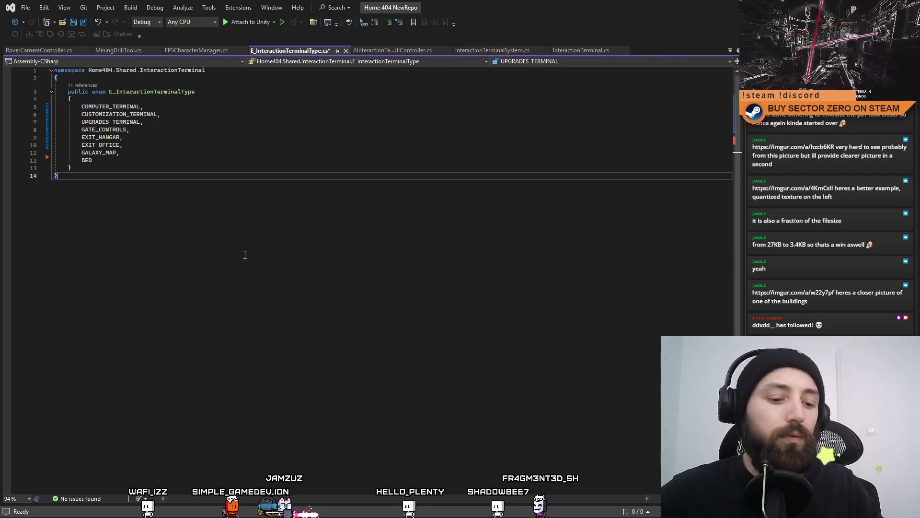
pyautogui.hotkey('ctrl', 's')
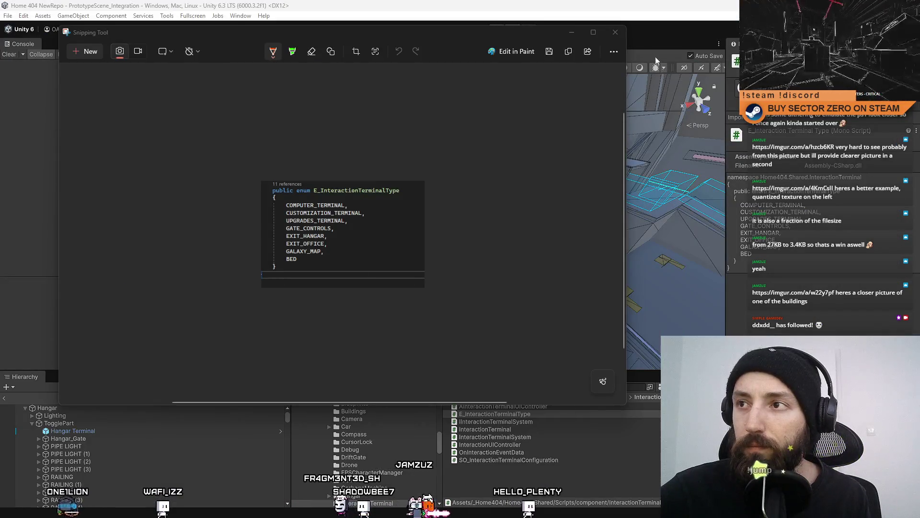
pyautogui.click(615, 32)
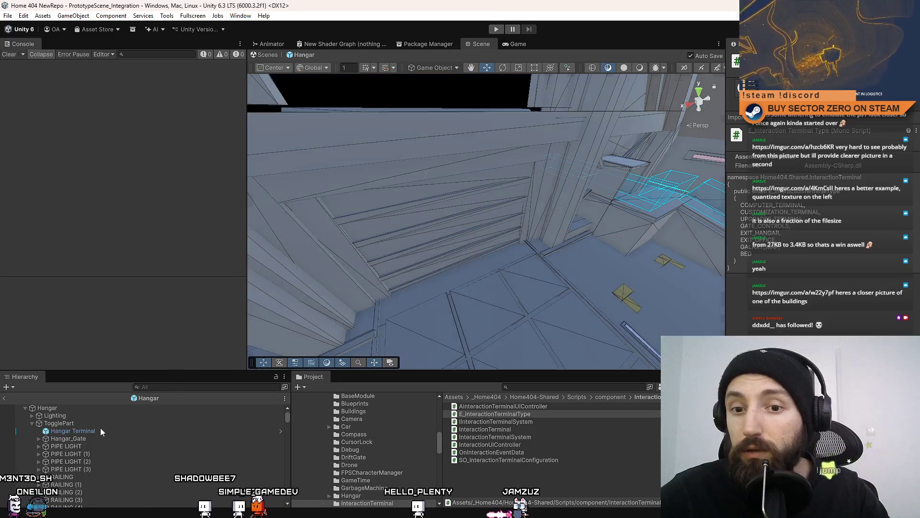
pyautogui.click(94, 431)
# Check Hangar Terminal's layer and transform options, fly closer, then search 'battery rech'.
pyautogui.click(93, 431)
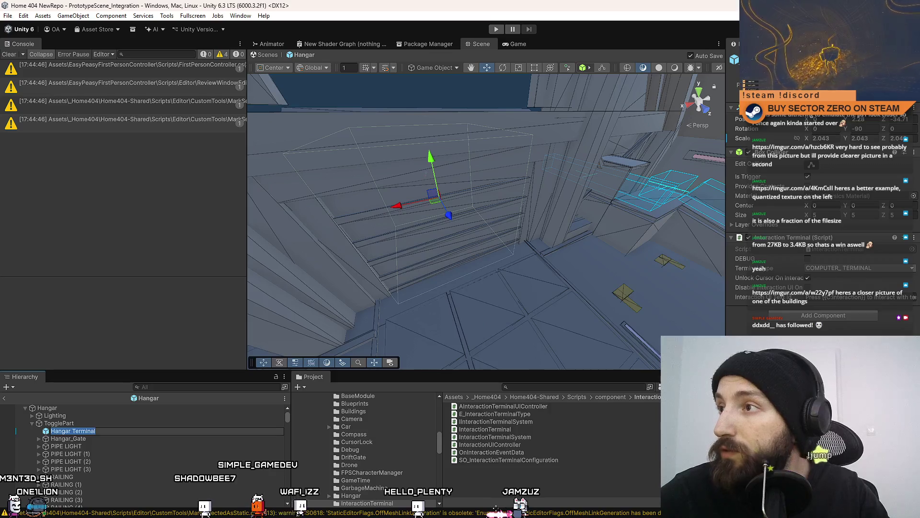
pyautogui.click(873, 95)
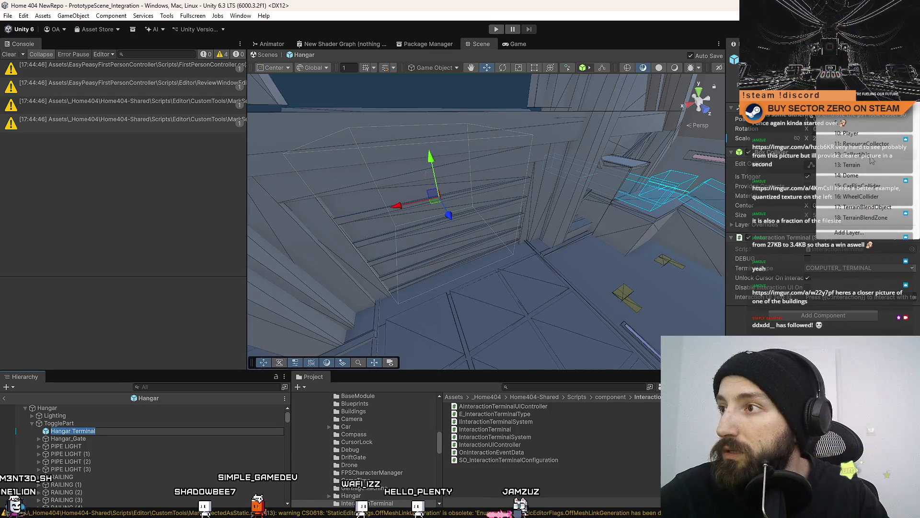
pyautogui.press('Escape')
pyautogui.press('Escape')
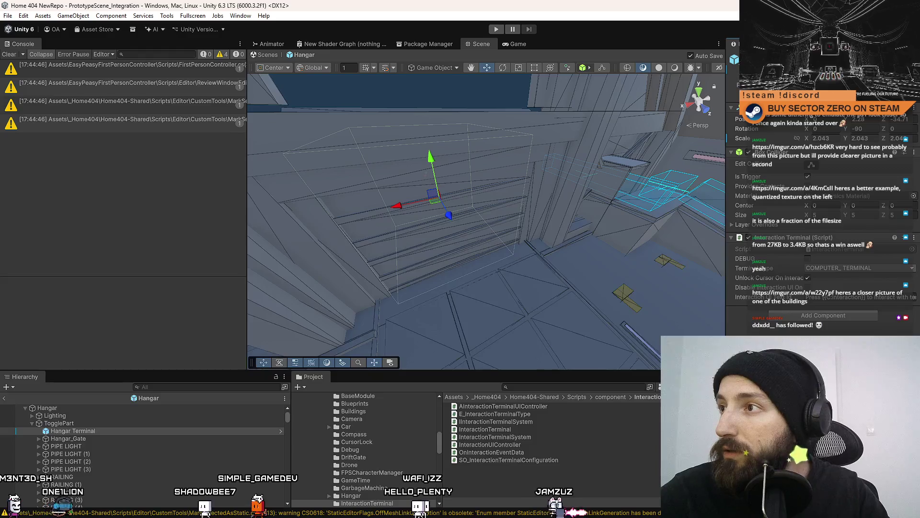
pyautogui.rightClick(781, 118)
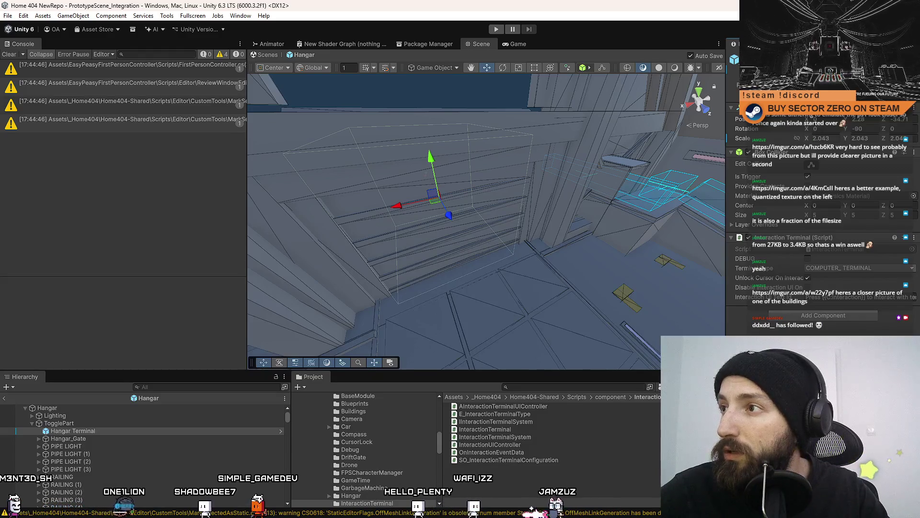
pyautogui.moveTo(417, 269)
pyautogui.mouseDown()
pyautogui.moveTo(417, 256)
pyautogui.moveTo(441, 253)
pyautogui.moveTo(507, 337)
pyautogui.mouseUp()
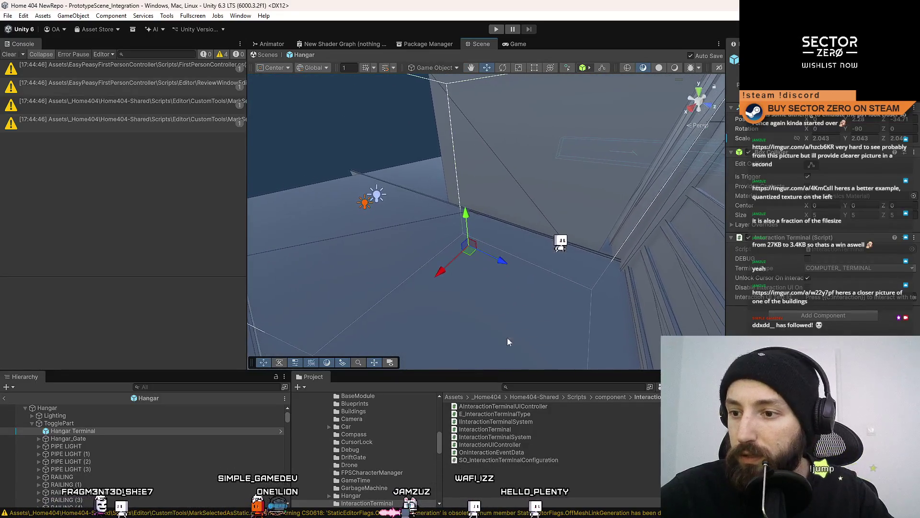
pyautogui.click(556, 386)
pyautogui.write('battery re')
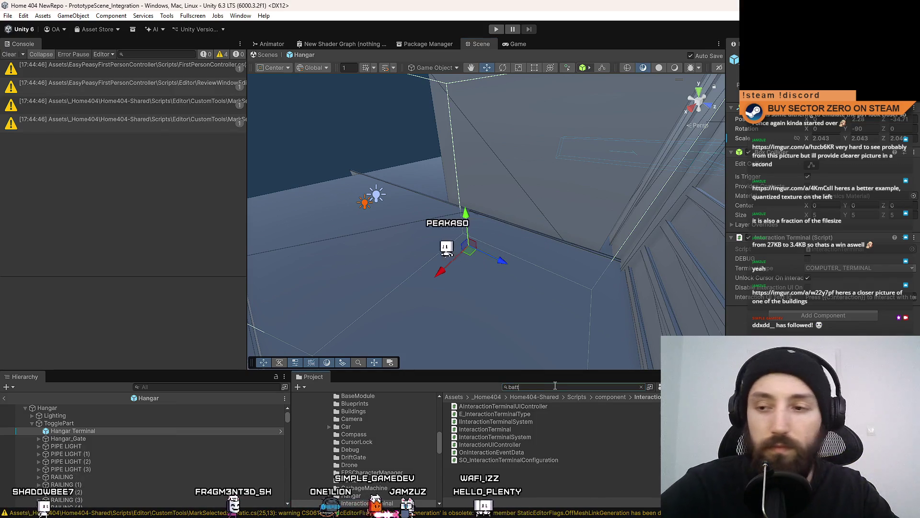
pyautogui.write('ch')
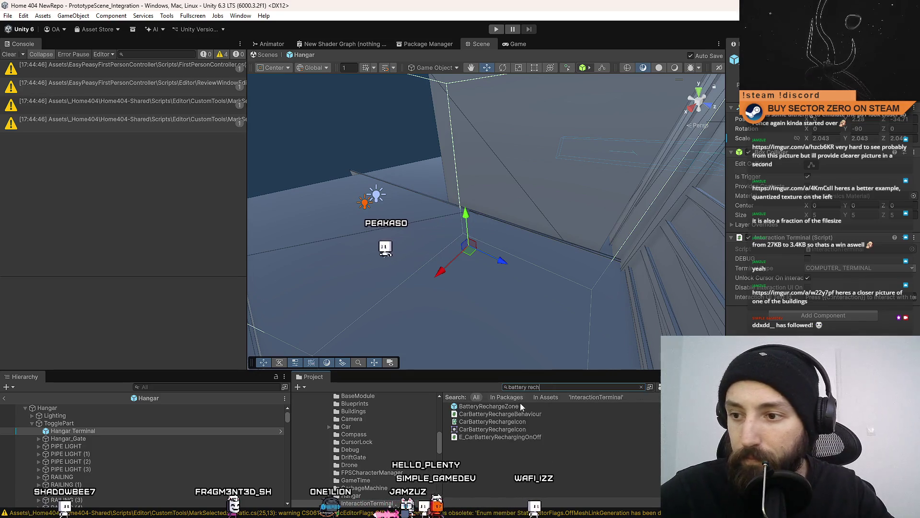
# Place BatteryRechargeZone under Hangar Terminal and set its Position Z to -35.
pyautogui.click(510, 405)
pyautogui.moveTo(511, 406)
pyautogui.mouseDown()
pyautogui.moveTo(103, 435)
pyautogui.moveTo(117, 435)
pyautogui.mouseUp()
pyautogui.click(117, 438)
pyautogui.moveTo(623, 239)
pyautogui.mouseDown()
pyautogui.moveTo(701, 260)
pyautogui.moveTo(810, 144)
pyautogui.mouseUp()
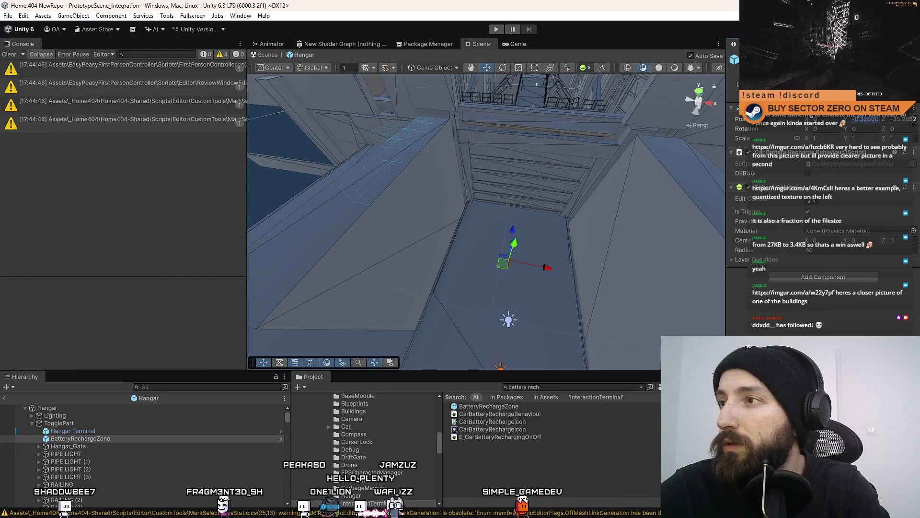
pyautogui.write('-35')
pyautogui.press('Return')
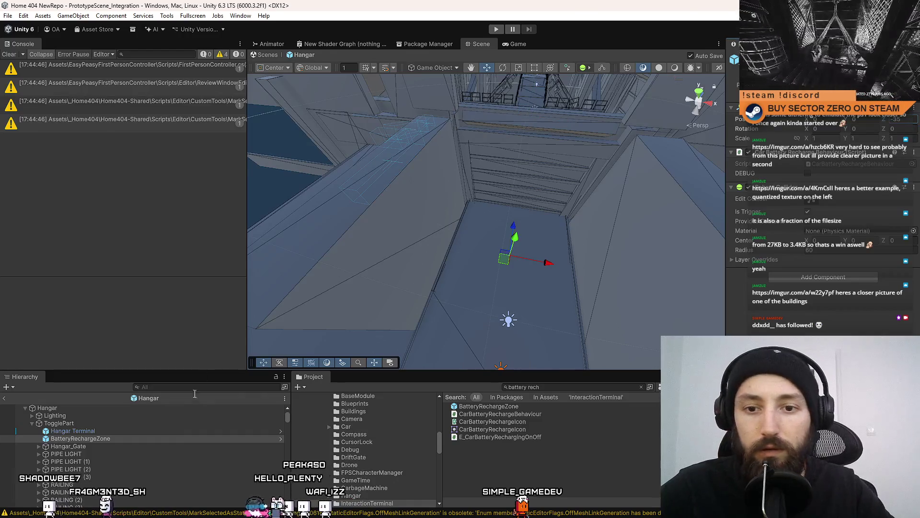
# Give Hangar Terminal Position Y 0, Rotation Y 0 and Scale 2, 2, 21.
pyautogui.click(79, 432)
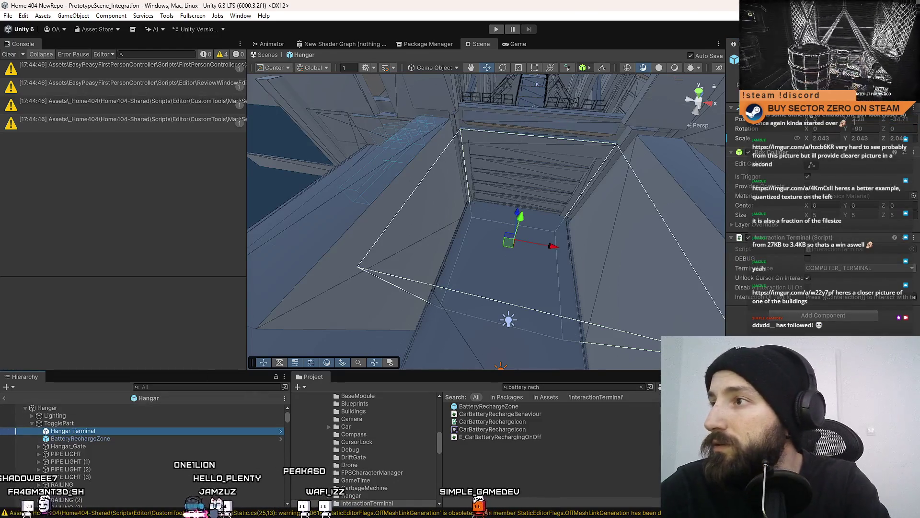
pyautogui.click(858, 119)
pyautogui.write('0')
pyautogui.click(873, 128)
pyautogui.write('0')
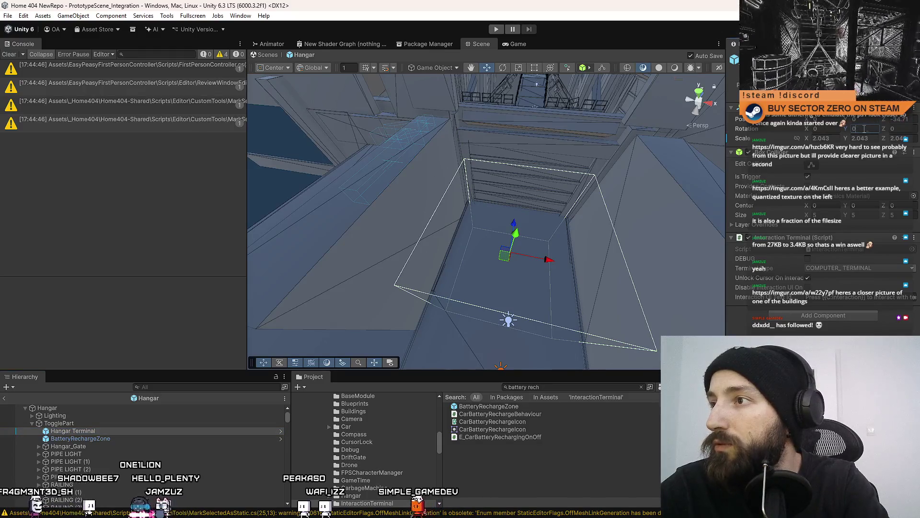
pyautogui.click(907, 118)
pyautogui.write('2')
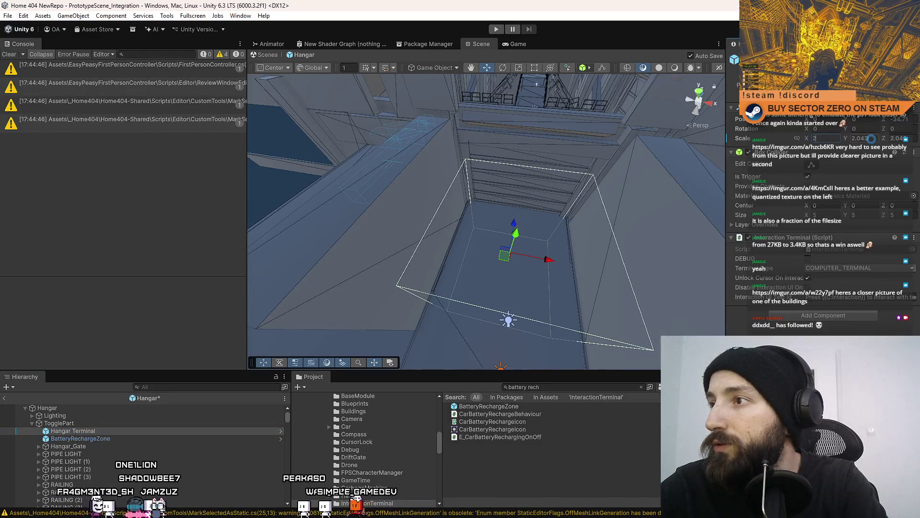
pyautogui.click(860, 138)
pyautogui.write('2')
pyautogui.click(904, 138)
pyautogui.write('2')
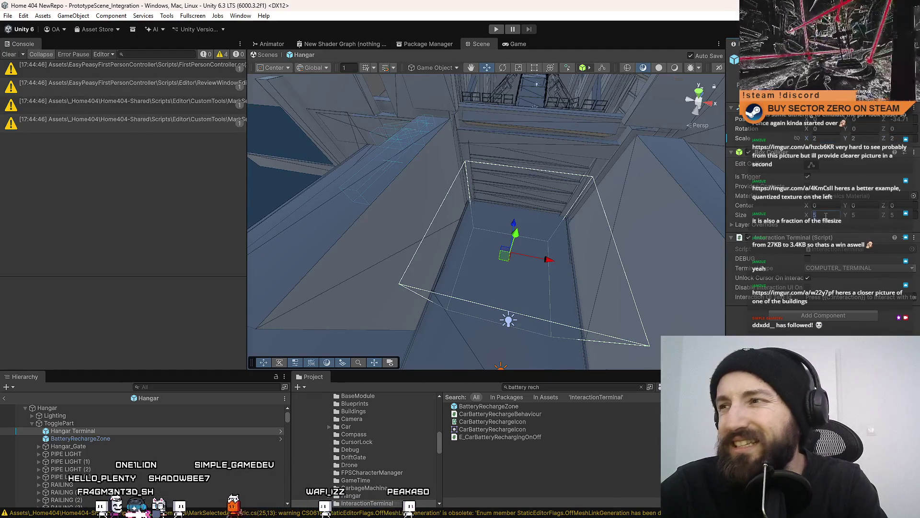
pyautogui.write('1')
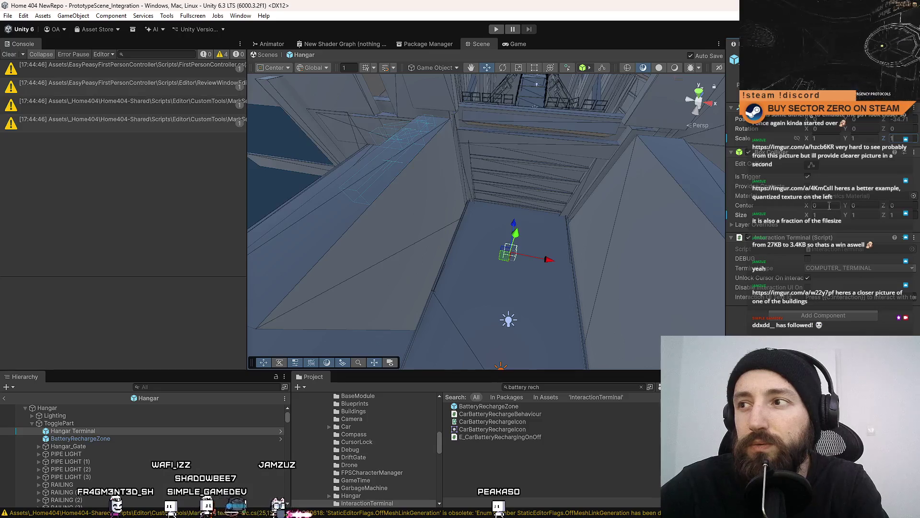
# Resize the terminal's trigger box to 5 and 55 and move its Z to -35.
pyautogui.doubleClick(822, 138)
pyautogui.write('5')
pyautogui.press('Tab')
pyautogui.write('5')
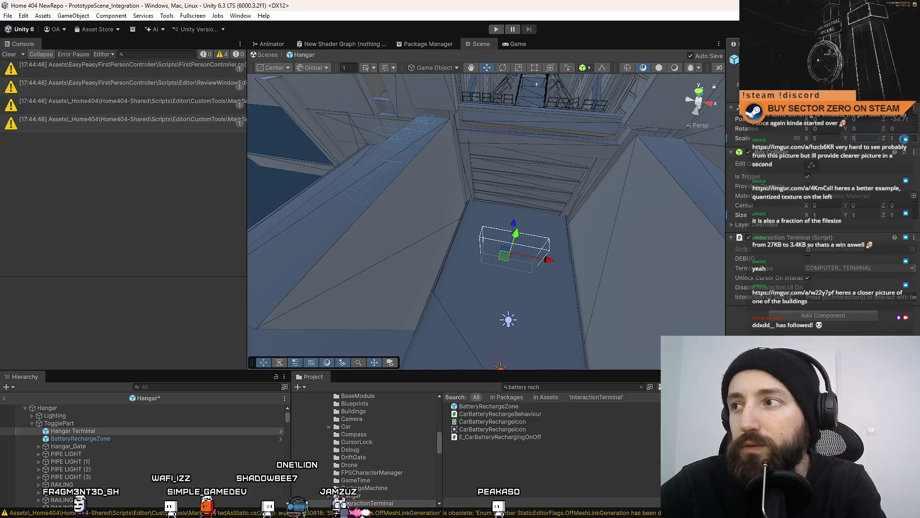
pyautogui.write('5')
pyautogui.click(911, 120)
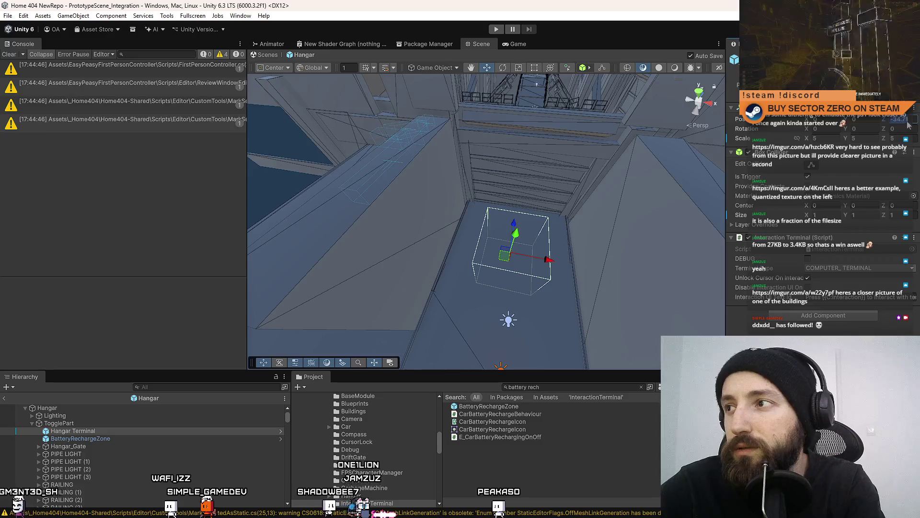
pyautogui.write('-35')
pyautogui.press('Return')
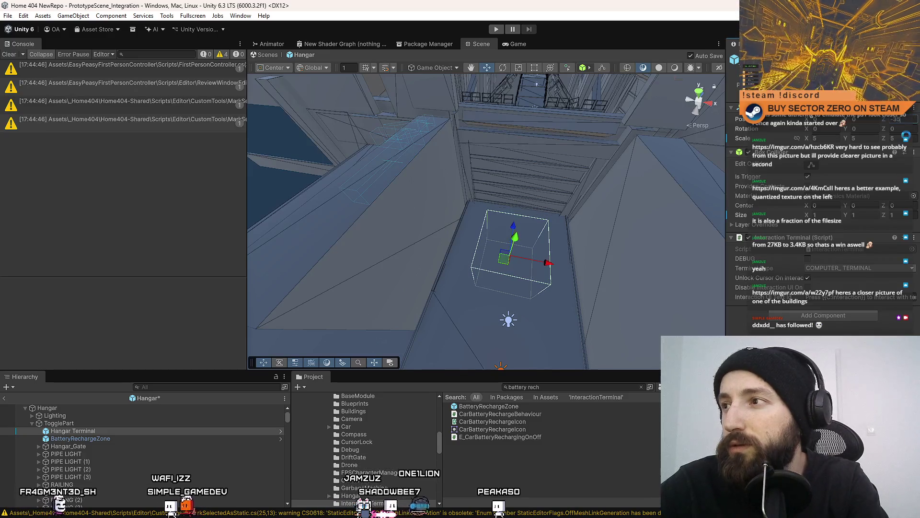
# Save the Hangar scene, lower the trigger box slightly by the stairs, and select the InteractionTerminal prefab.
pyautogui.moveTo(589, 268)
pyautogui.mouseDown()
pyautogui.moveTo(608, 273)
pyautogui.moveTo(507, 146)
pyautogui.moveTo(495, 207)
pyautogui.moveTo(544, 192)
pyautogui.mouseUp()
pyautogui.hotkey('ctrl', 's')
pyautogui.press('r')
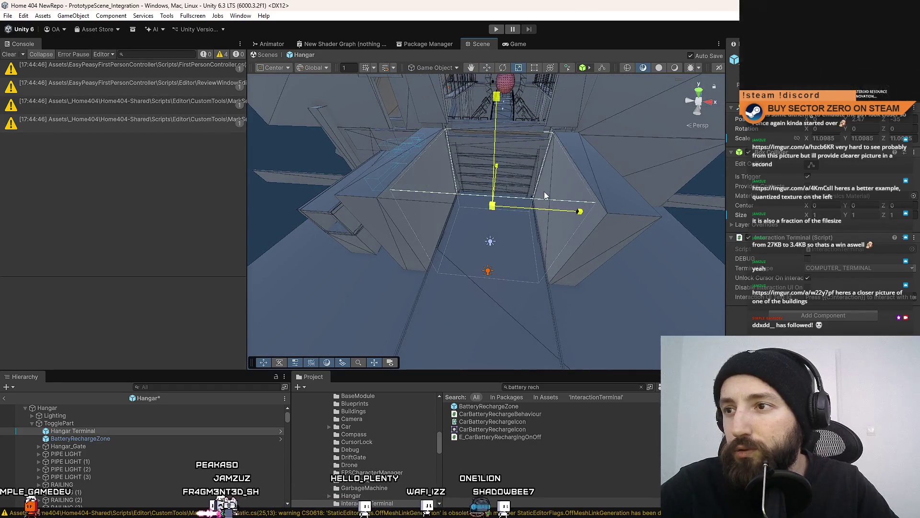
pyautogui.moveTo(500, 173); pyautogui.dragTo(500, 176)
pyautogui.moveTo(315, 223)
pyautogui.mouseDown()
pyautogui.moveTo(382, 116)
pyautogui.moveTo(742, 138)
pyautogui.moveTo(559, 136)
pyautogui.moveTo(485, 150)
pyautogui.moveTo(529, 208)
pyautogui.moveTo(575, 244)
pyautogui.mouseUp()
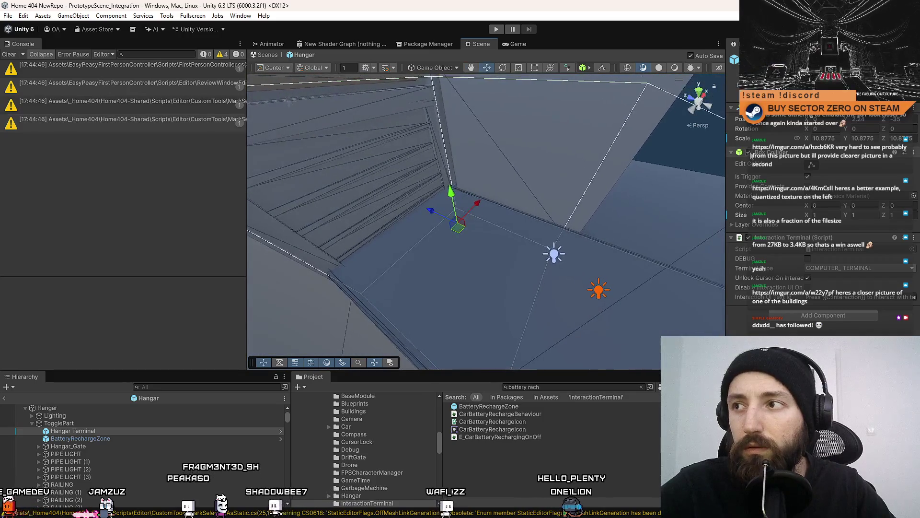
pyautogui.scroll(-8, 524, 163)
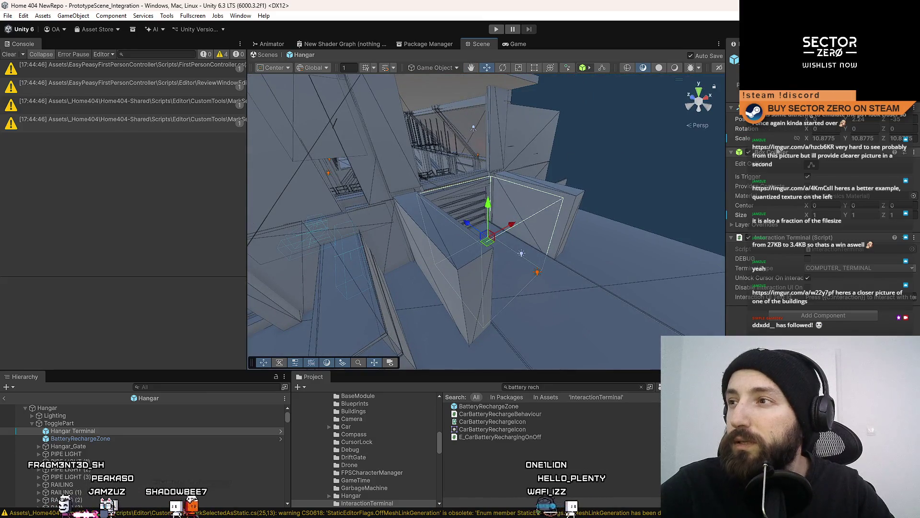
pyautogui.click(786, 86)
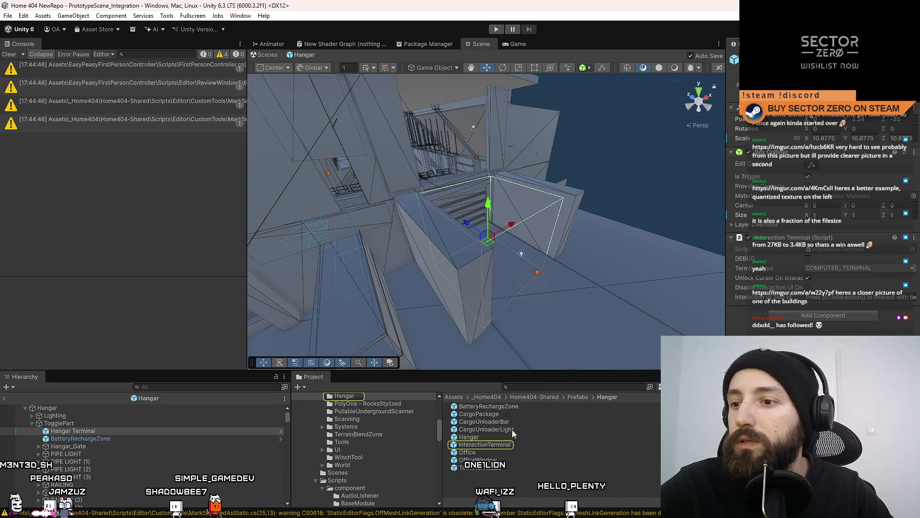
pyautogui.click(492, 442)
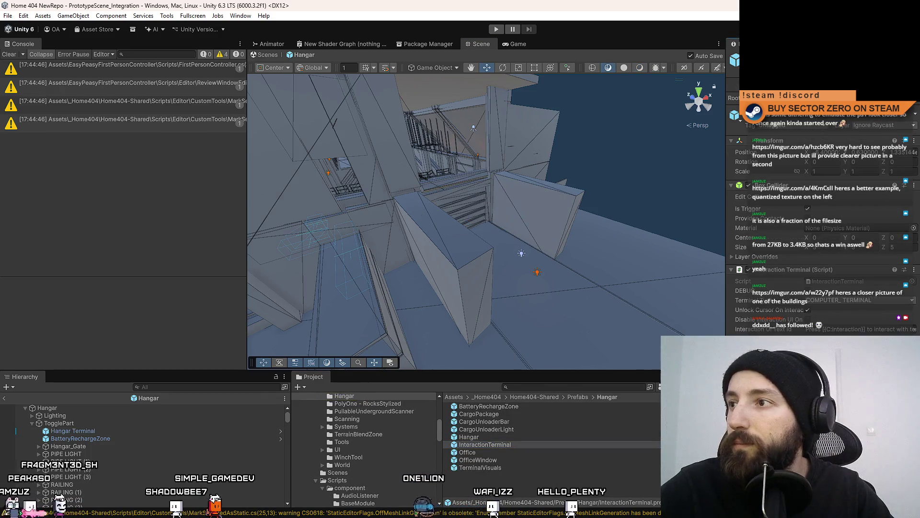
# Open the InteractionTerminal prefab and set its collider Size to 1.
pyautogui.doubleClick(492, 445)
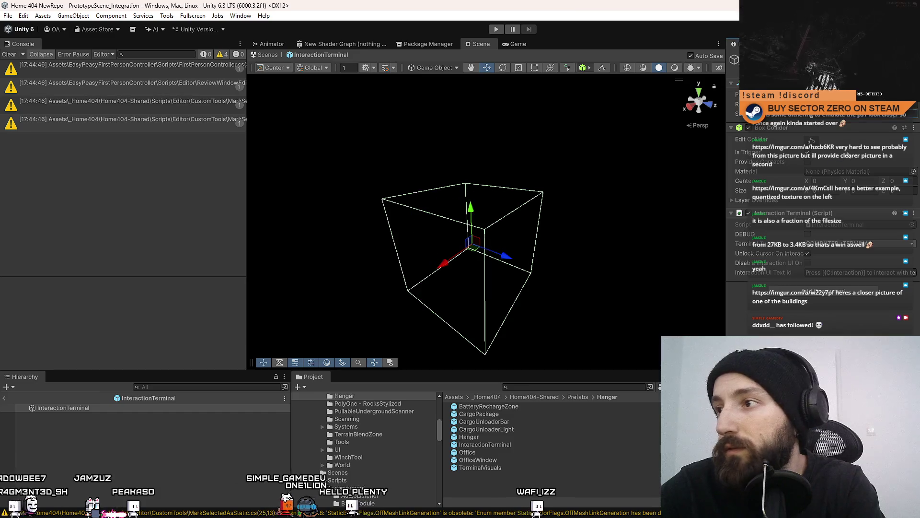
pyautogui.click(906, 191)
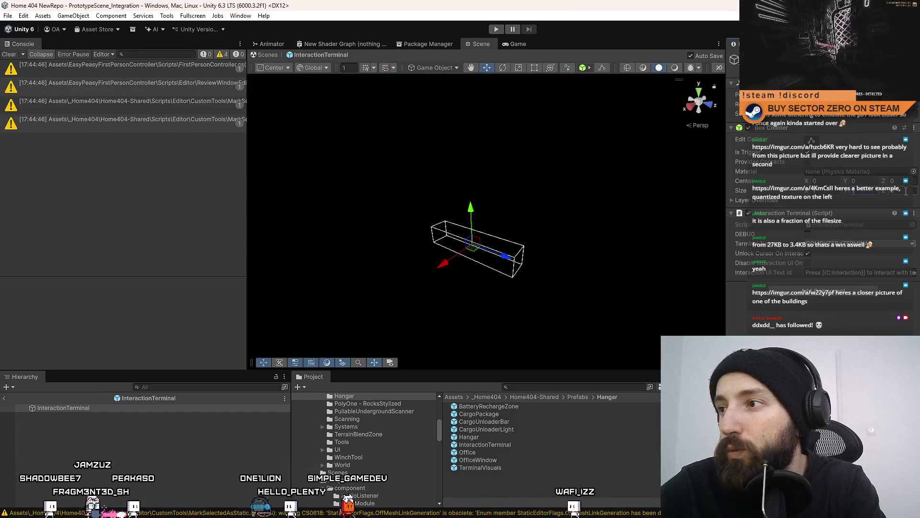
pyautogui.write('1')
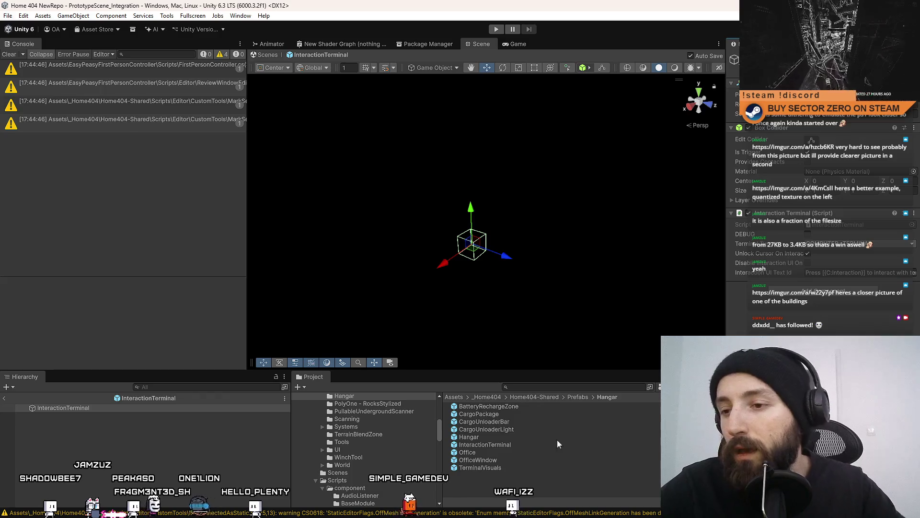
# Review the BatteryRechargeZone, CargoPackage, Hangar and InteractionTerminal prefabs in the Inspector.
pyautogui.click(510, 409)
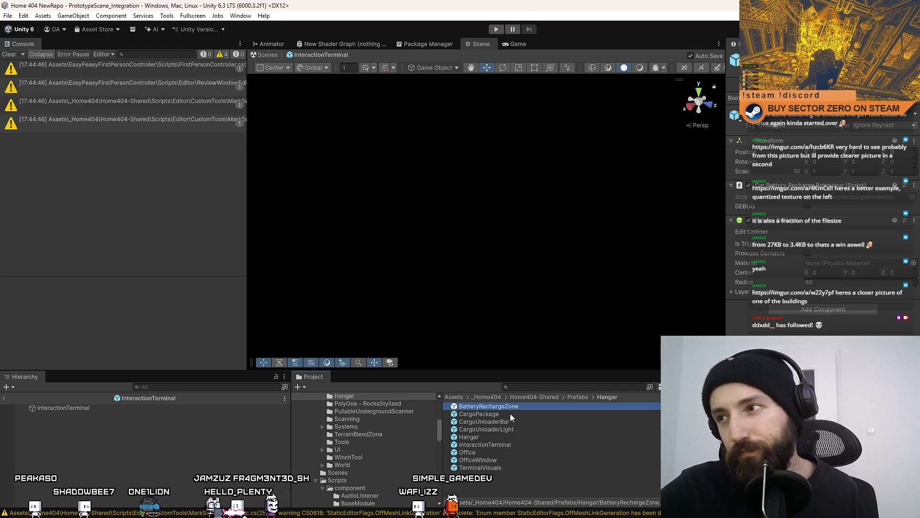
pyautogui.click(510, 413)
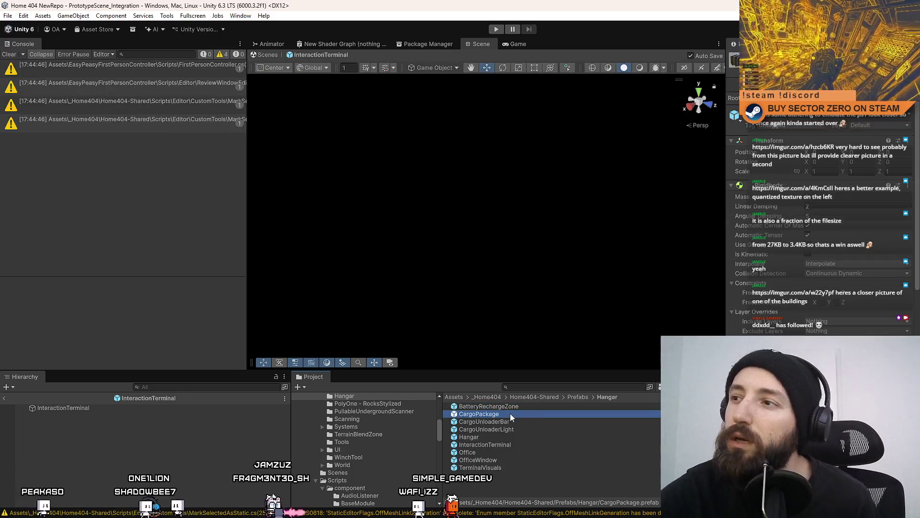
pyautogui.press('Up')
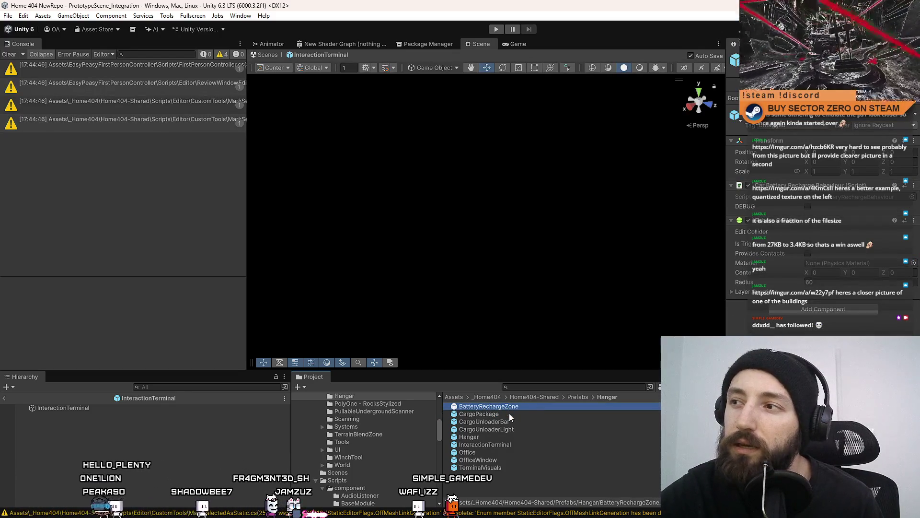
pyautogui.press('Down')
pyautogui.press('Down')
pyautogui.press('Down')
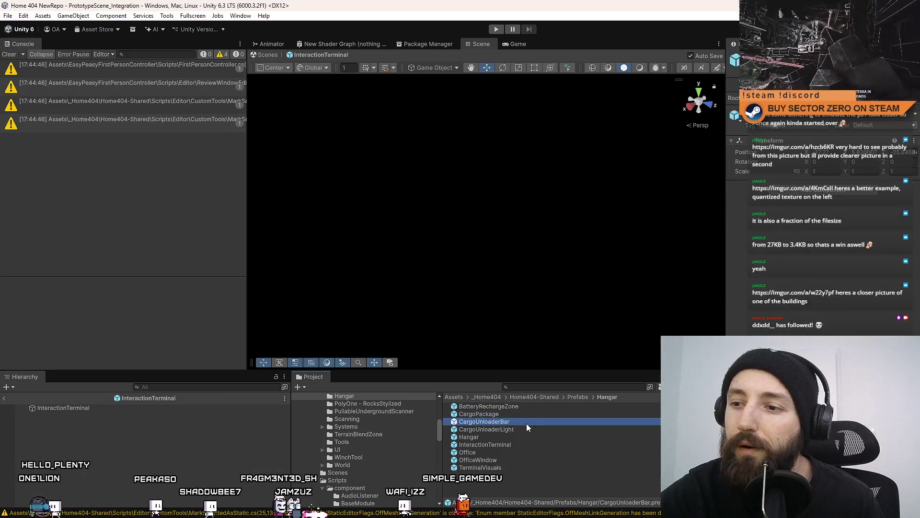
pyautogui.click(503, 438)
pyautogui.press('Down')
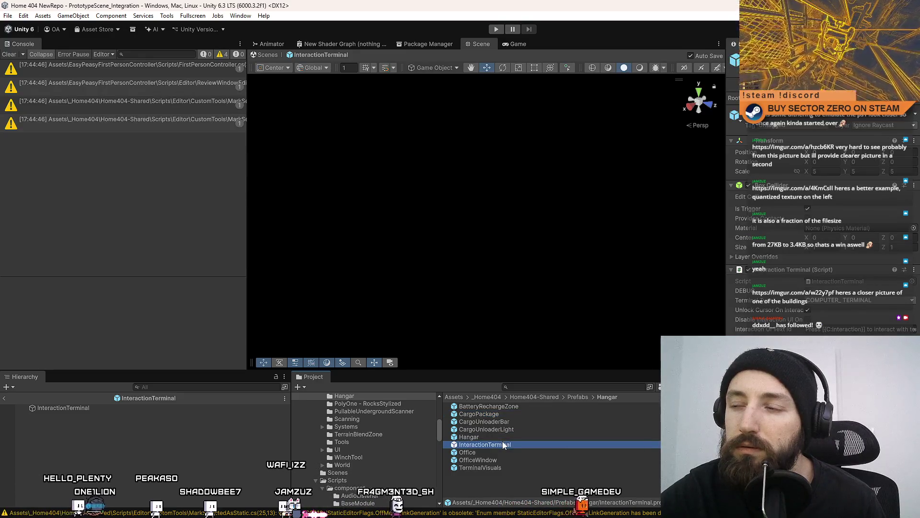
pyautogui.click(814, 171)
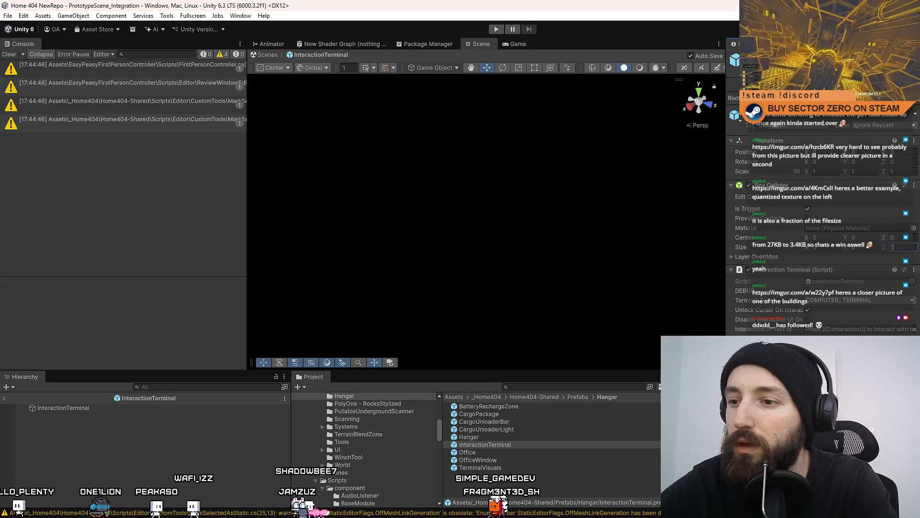
pyautogui.click(522, 407)
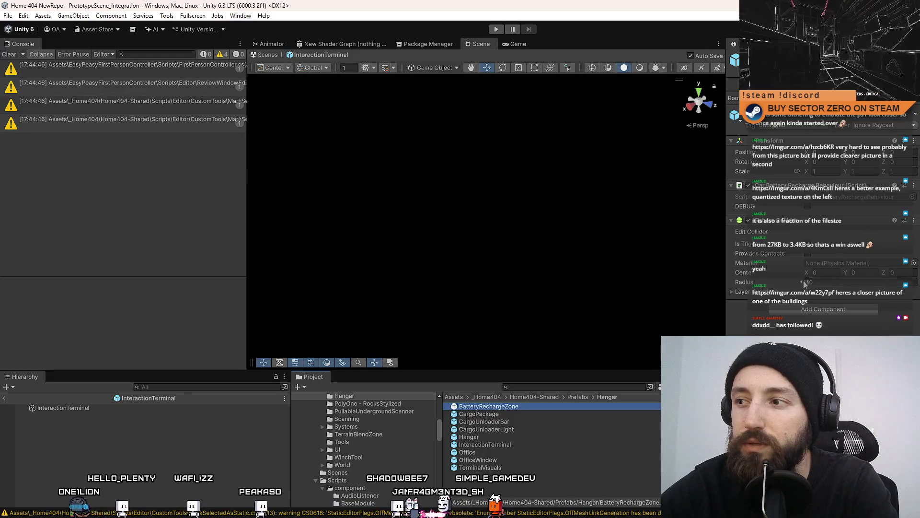
pyautogui.click(144, 285)
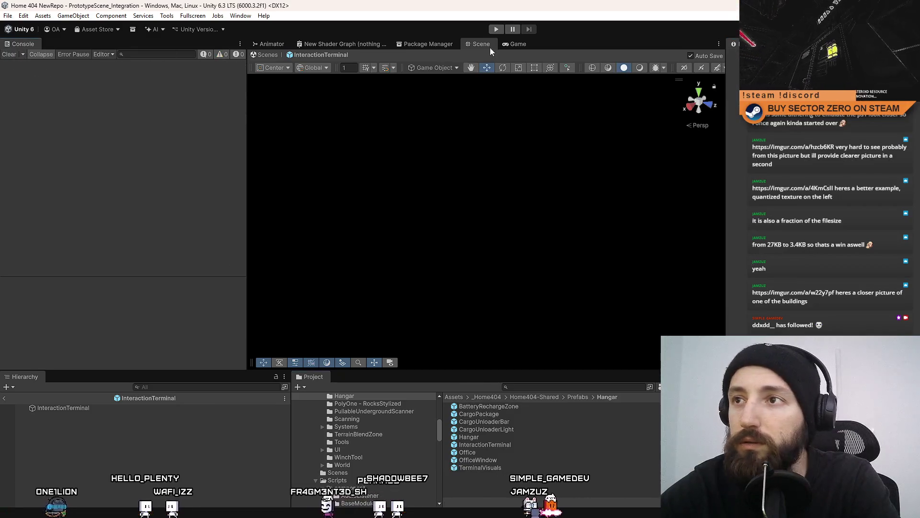
# Clear the Console warnings and open the Hangar prefab found by searching 'hangar'.
pyautogui.click(513, 44)
pyautogui.click(476, 44)
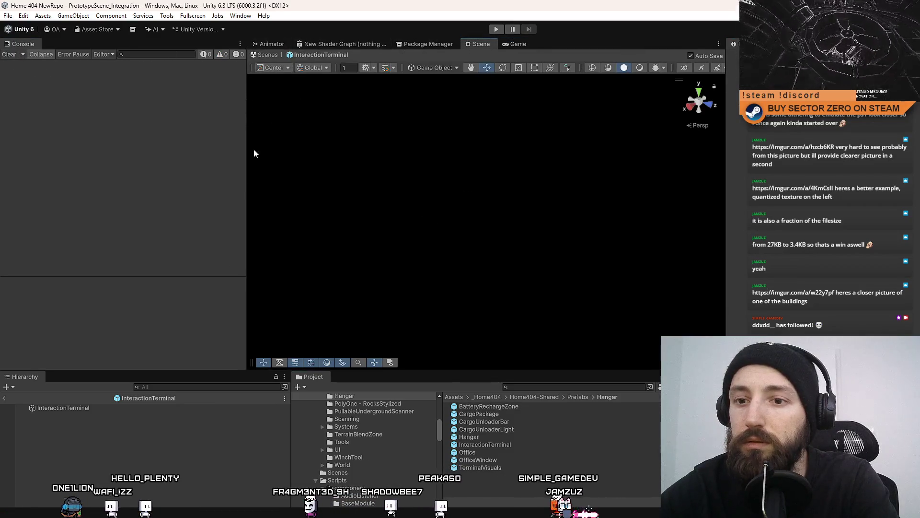
pyautogui.click(513, 44)
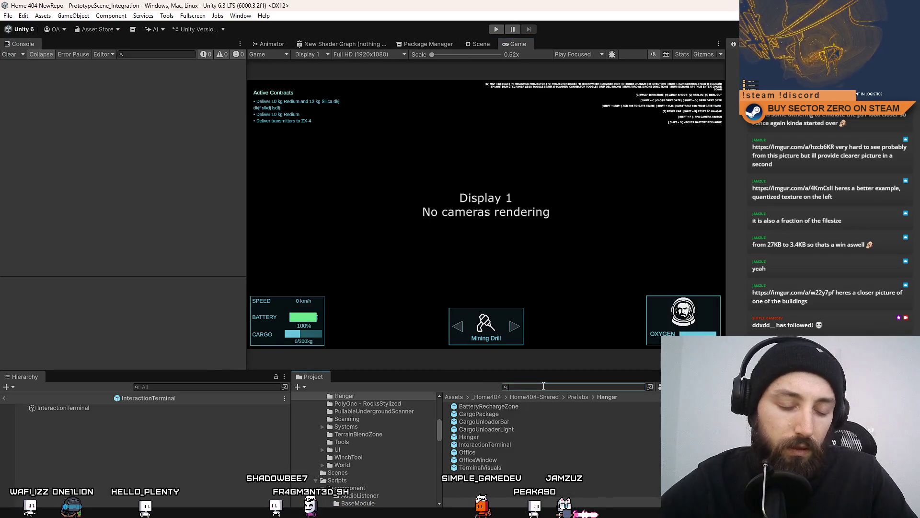
pyautogui.write('hangar')
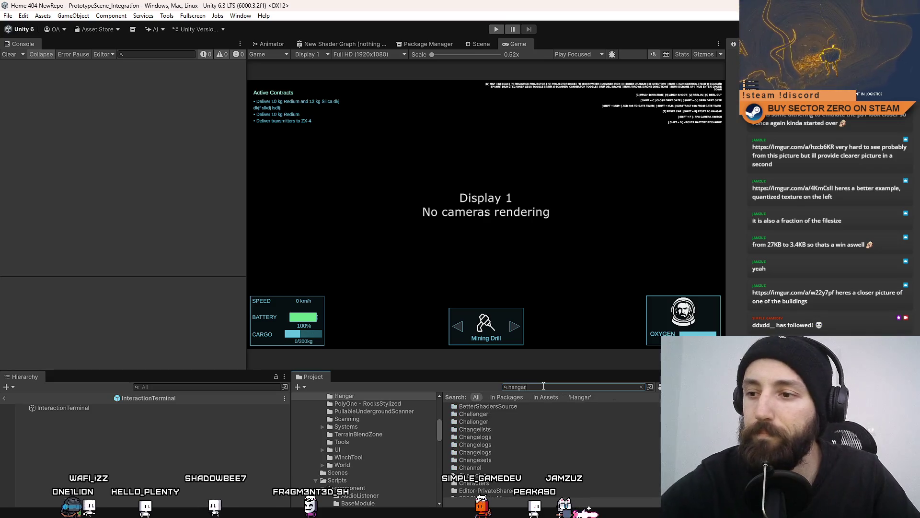
pyautogui.click(493, 452)
pyautogui.doubleClick(493, 452)
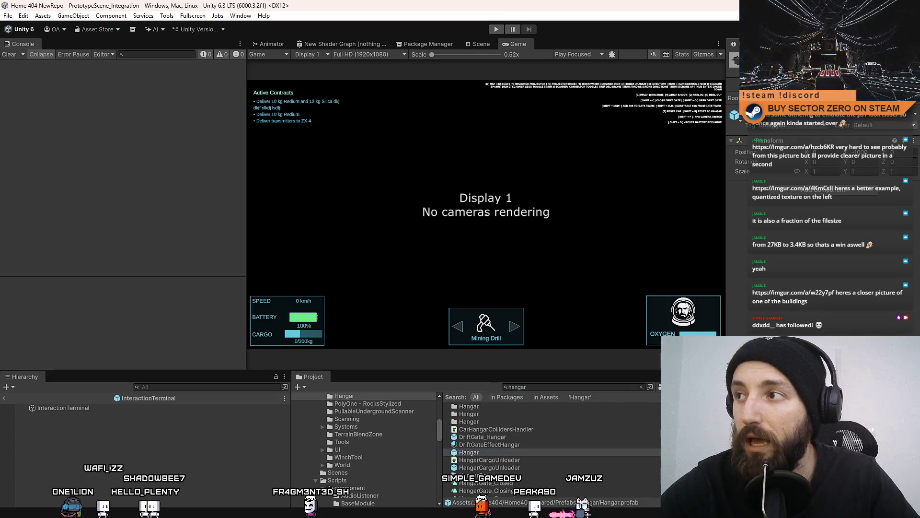
# Set Hangar Terminal's Scale to 1, 1, 1 and revert its scale and rotation overrides.
pyautogui.doubleClick(159, 430)
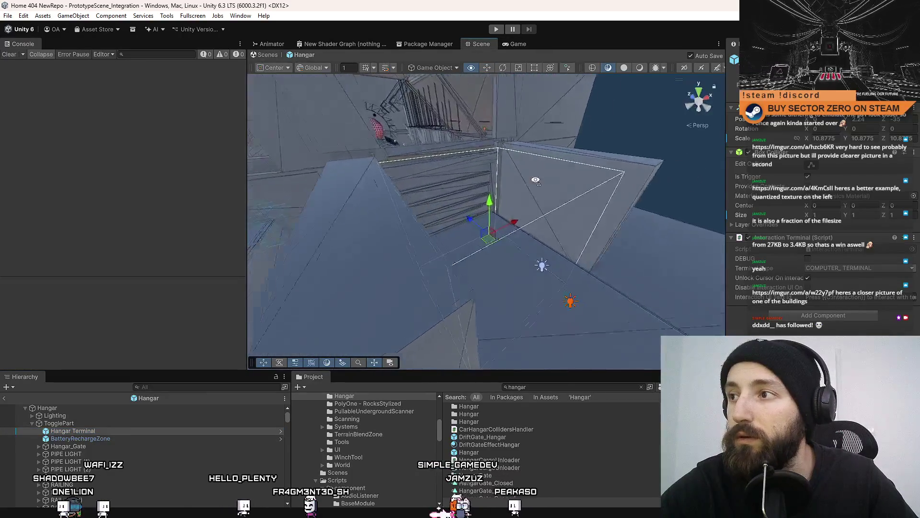
pyautogui.click(833, 136)
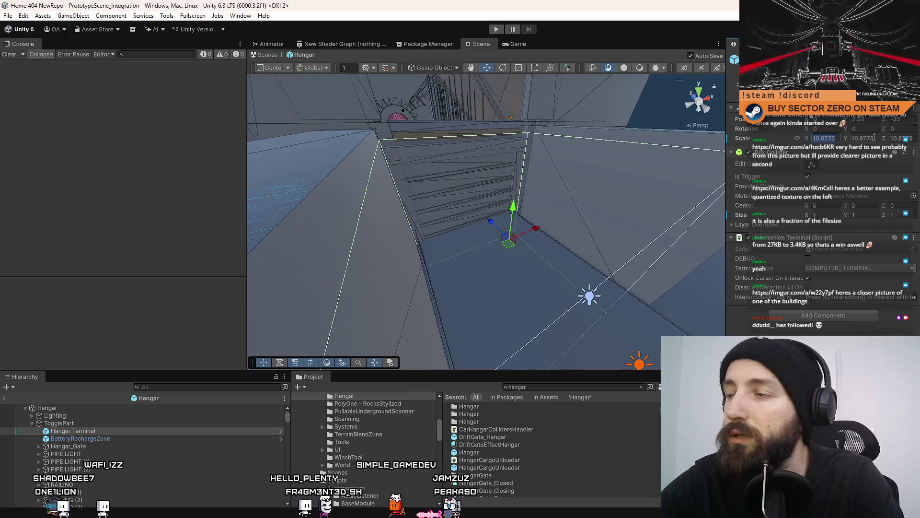
pyautogui.write('1')
pyautogui.press('Tab')
pyautogui.write('1')
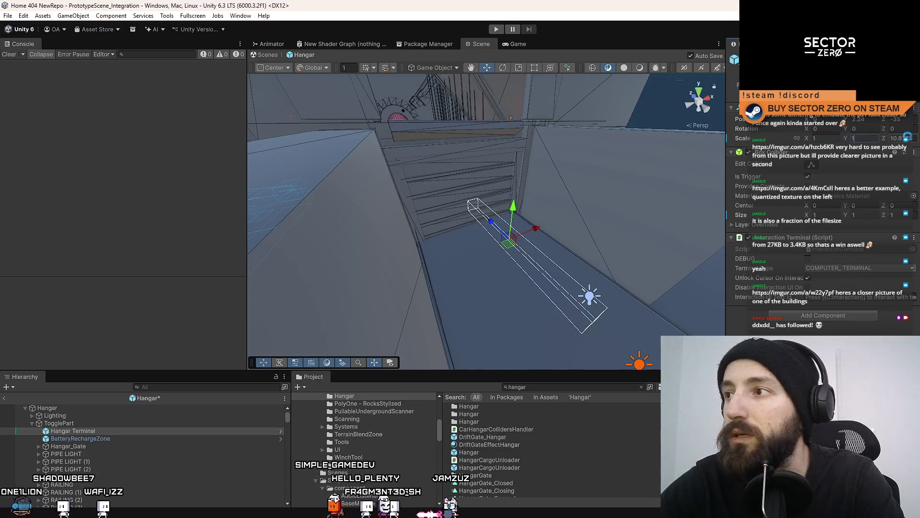
pyautogui.press('Tab')
pyautogui.write('1')
pyautogui.rightClick(747, 138)
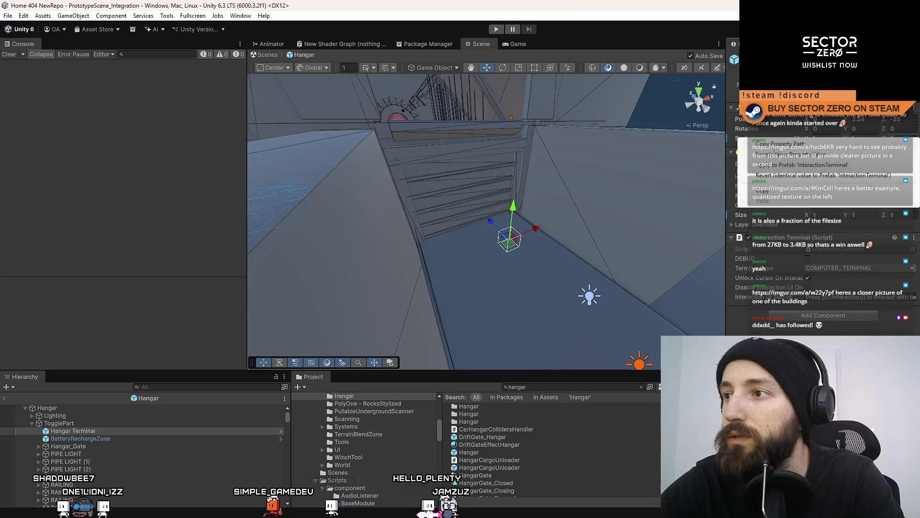
pyautogui.click(822, 176)
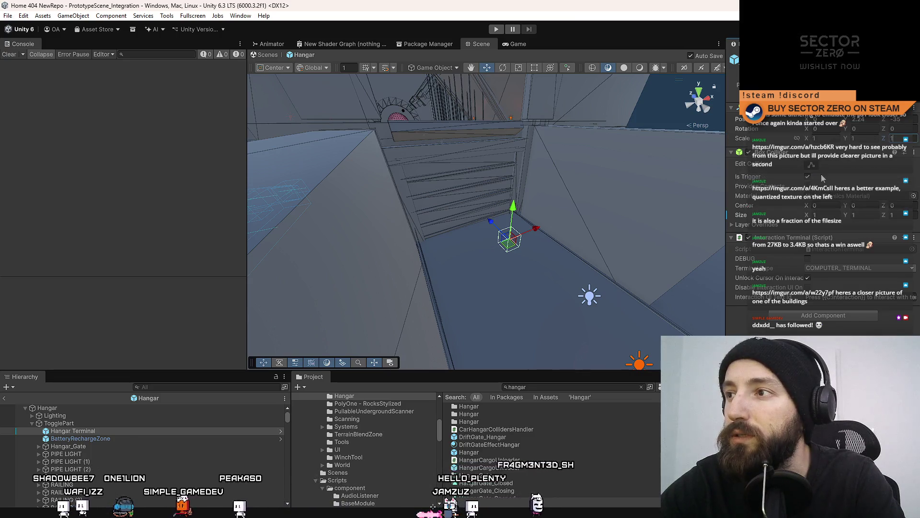
pyautogui.rightClick(759, 134)
pyautogui.click(794, 167)
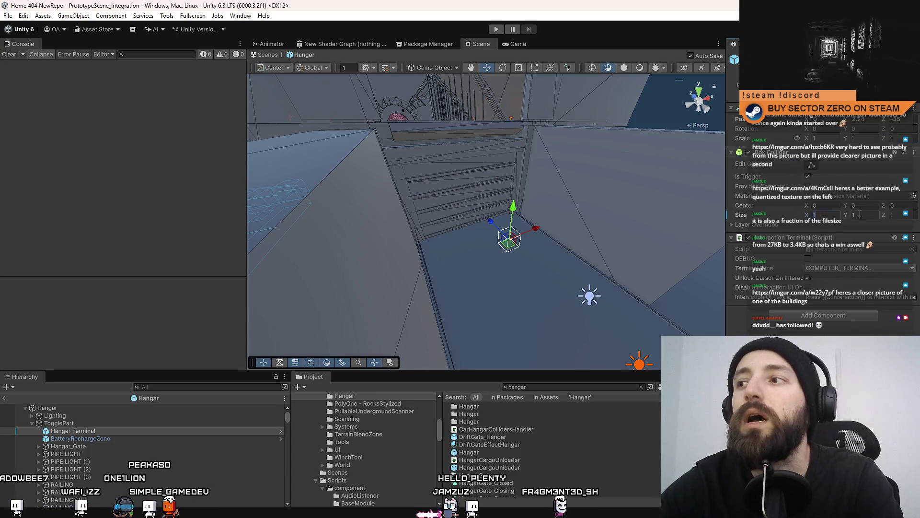
pyautogui.write('0')
# Set the Hangar Terminal's Box Collider size to 10 on each axis.
pyautogui.press('Tab')
pyautogui.write('10')
pyautogui.click(901, 217)
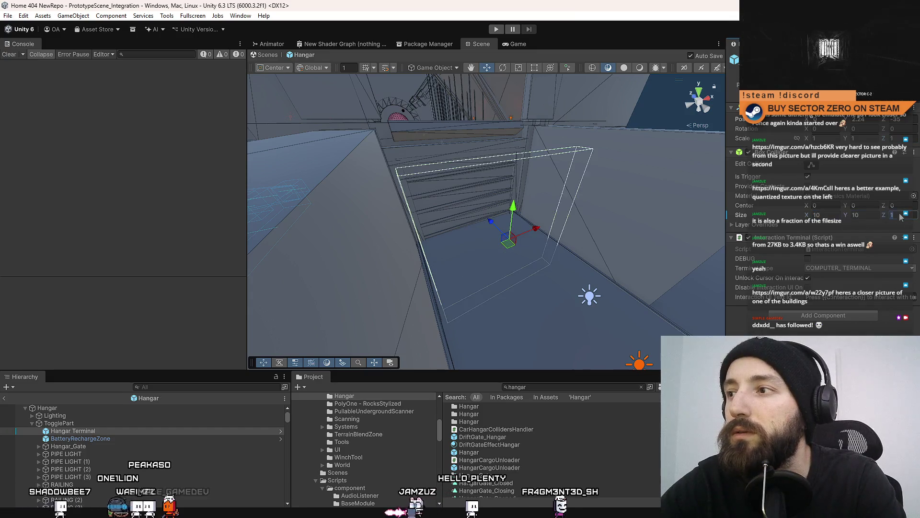
pyautogui.write('0')
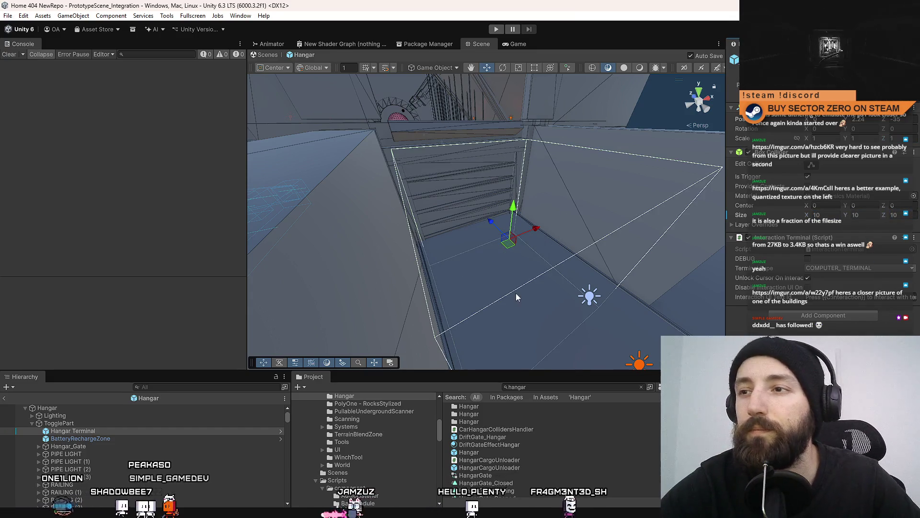
pyautogui.write('f')
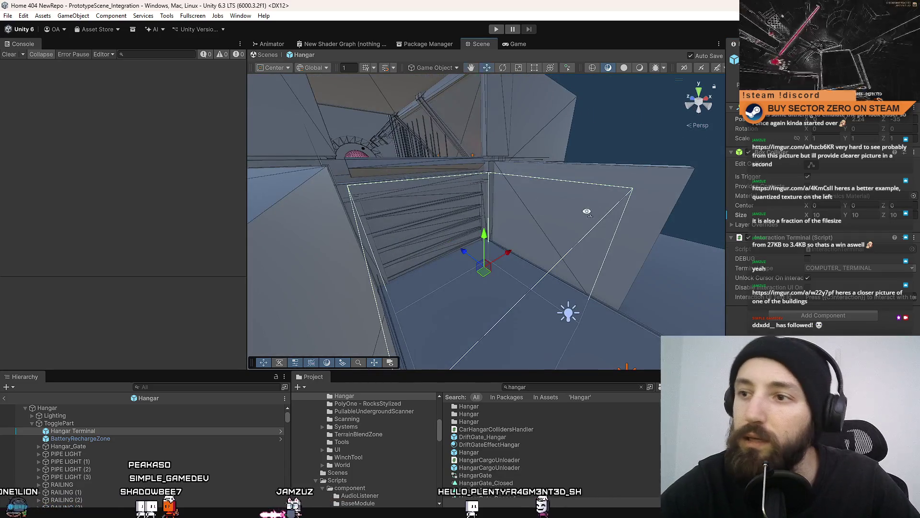
pyautogui.moveTo(587, 212)
pyautogui.mouseDown()
pyautogui.moveTo(483, 185)
pyautogui.moveTo(489, 120)
pyautogui.moveTo(24, 220)
pyautogui.moveTo(546, 209)
pyautogui.mouseUp()
pyautogui.moveTo(511, 209)
pyautogui.mouseDown()
pyautogui.moveTo(221, 199)
pyautogui.moveTo(505, 195)
pyautogui.moveTo(575, 211)
pyautogui.mouseUp()
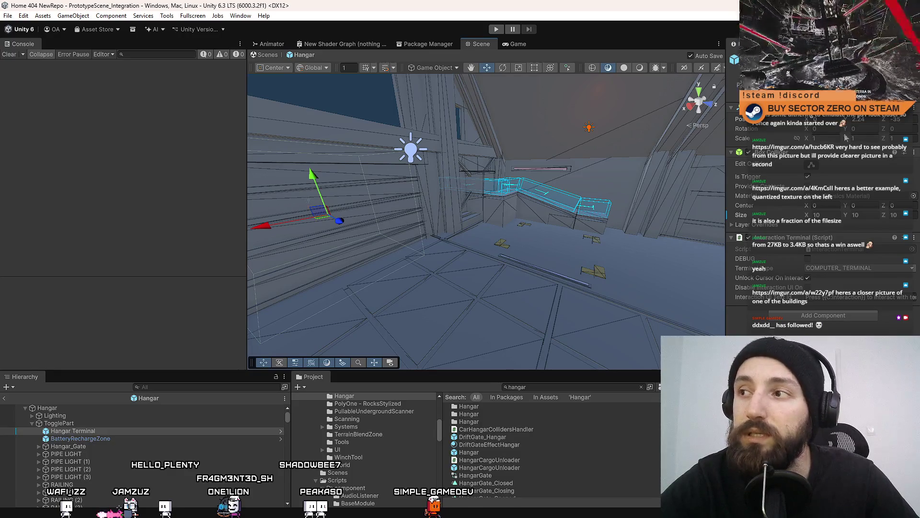
pyautogui.moveTo(445, 197); pyautogui.dragTo(439, 249)
pyautogui.click(106, 437)
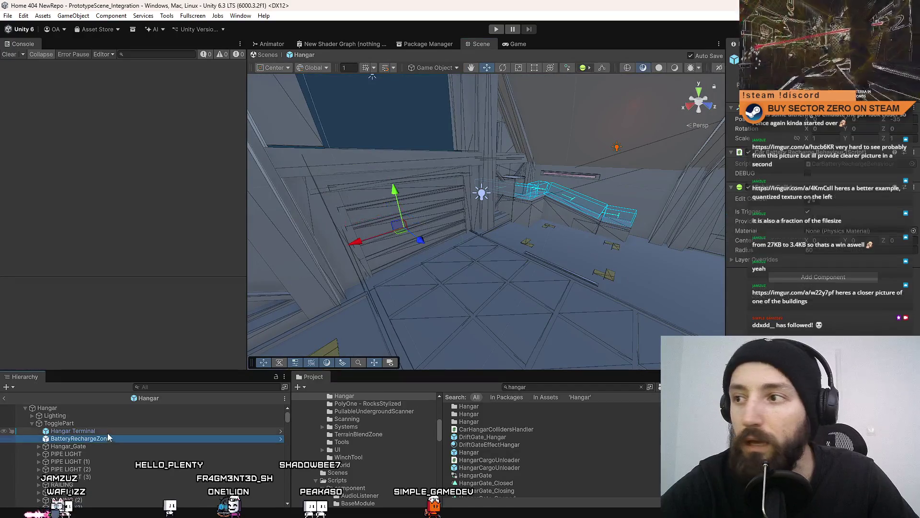
pyautogui.rightClick(746, 128)
pyautogui.click(790, 167)
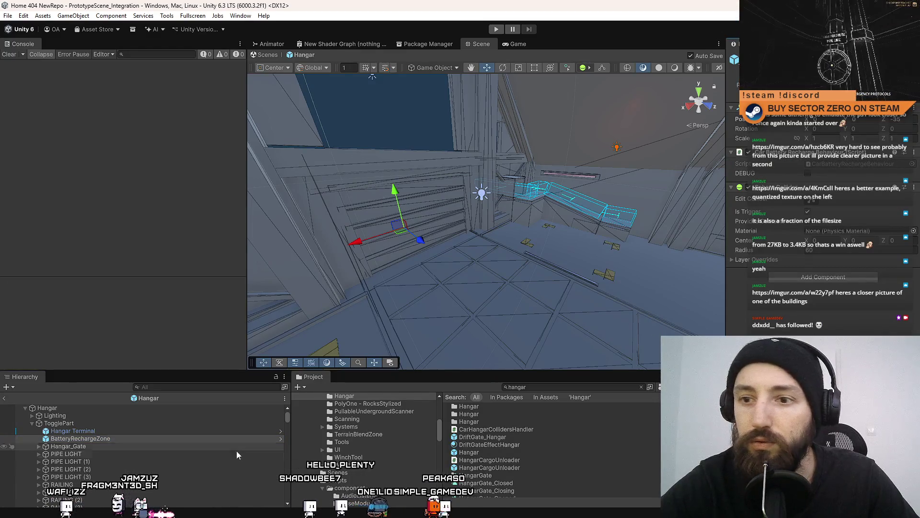
pyautogui.click(104, 432)
pyautogui.click(105, 436)
pyautogui.moveTo(503, 230)
pyautogui.mouseDown()
pyautogui.moveTo(526, 239)
pyautogui.moveTo(502, 287)
pyautogui.moveTo(421, 173)
pyautogui.moveTo(401, 197)
pyautogui.moveTo(60, 235)
pyautogui.moveTo(169, 248)
pyautogui.moveTo(169, 234)
pyautogui.moveTo(115, 246)
pyautogui.moveTo(129, 266)
pyautogui.mouseUp()
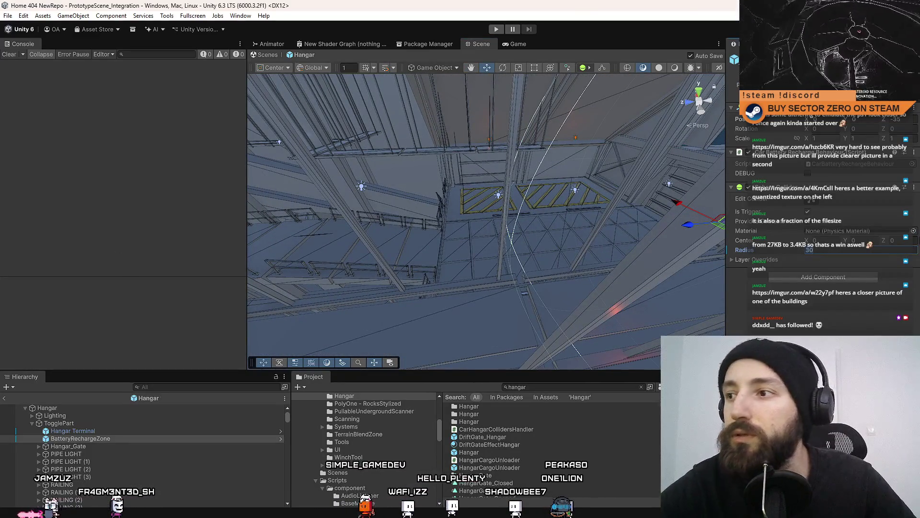
pyautogui.moveTo(480, 216)
pyautogui.mouseDown()
pyautogui.moveTo(620, 217)
pyautogui.moveTo(542, 464)
pyautogui.mouseUp()
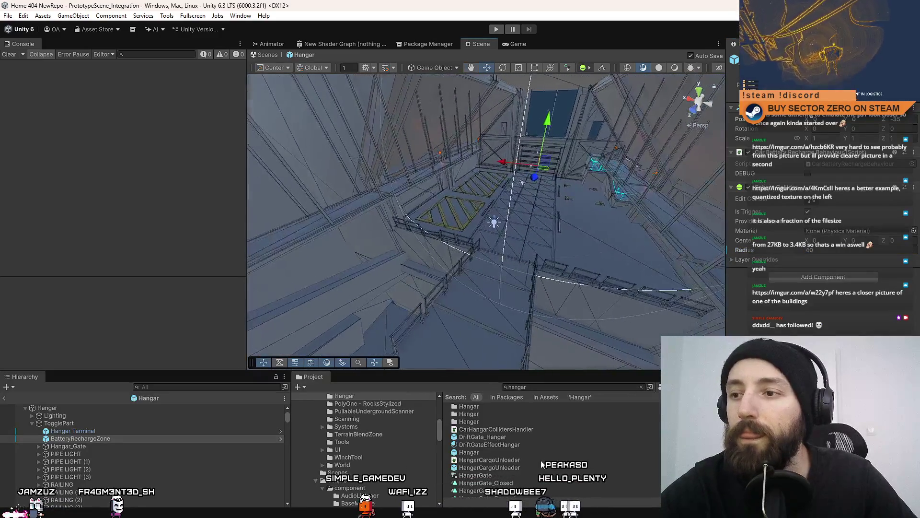
pyautogui.moveTo(575, 230)
pyautogui.mouseDown()
pyautogui.moveTo(604, 230)
pyautogui.moveTo(514, 181)
pyautogui.moveTo(436, 229)
pyautogui.moveTo(400, 274)
pyautogui.moveTo(610, 273)
pyautogui.moveTo(508, 215)
pyautogui.mouseUp()
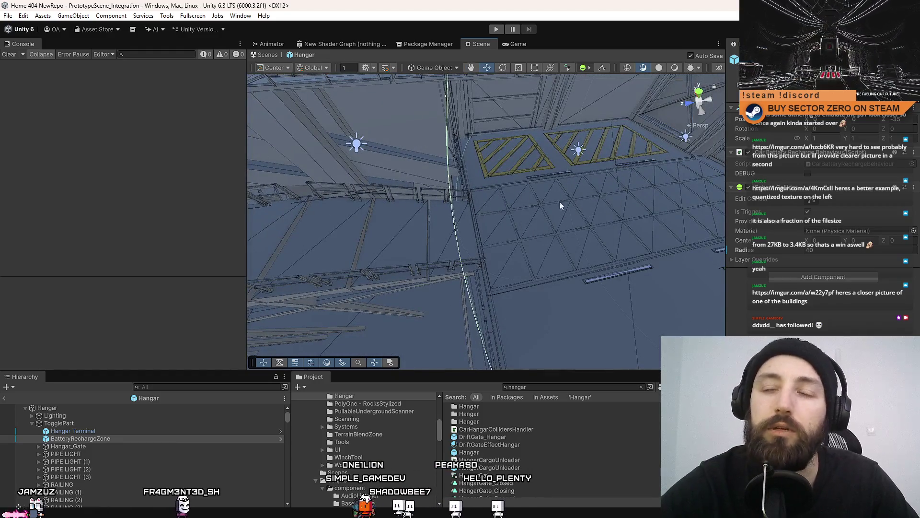
pyautogui.moveTo(559, 202)
pyautogui.mouseDown()
pyautogui.moveTo(715, 180)
pyautogui.moveTo(623, 192)
pyautogui.moveTo(460, 173)
pyautogui.moveTo(412, 226)
pyautogui.moveTo(383, 206)
pyautogui.moveTo(432, 211)
pyautogui.moveTo(738, 69)
pyautogui.moveTo(709, 31)
pyautogui.moveTo(595, 120)
pyautogui.moveTo(475, 154)
pyautogui.mouseUp()
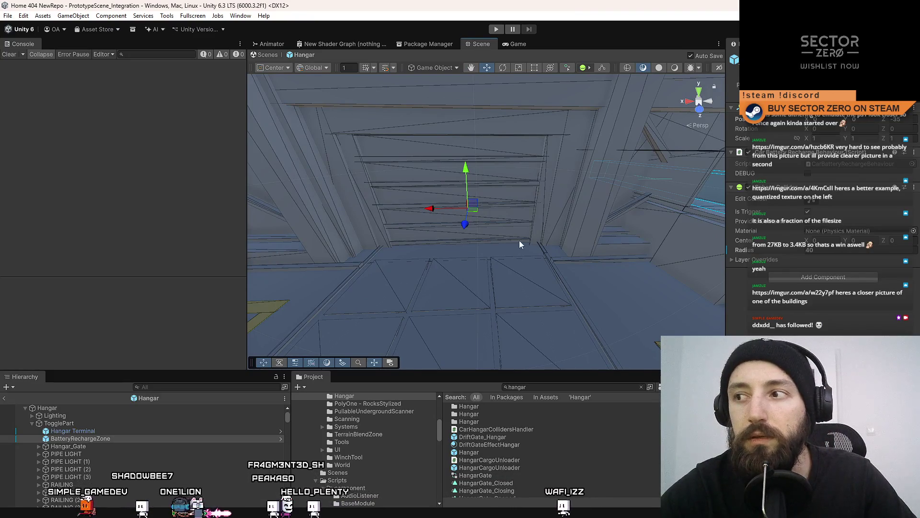
pyautogui.moveTo(519, 240)
pyautogui.mouseDown()
pyautogui.moveTo(496, 186)
pyautogui.moveTo(508, 186)
pyautogui.mouseUp()
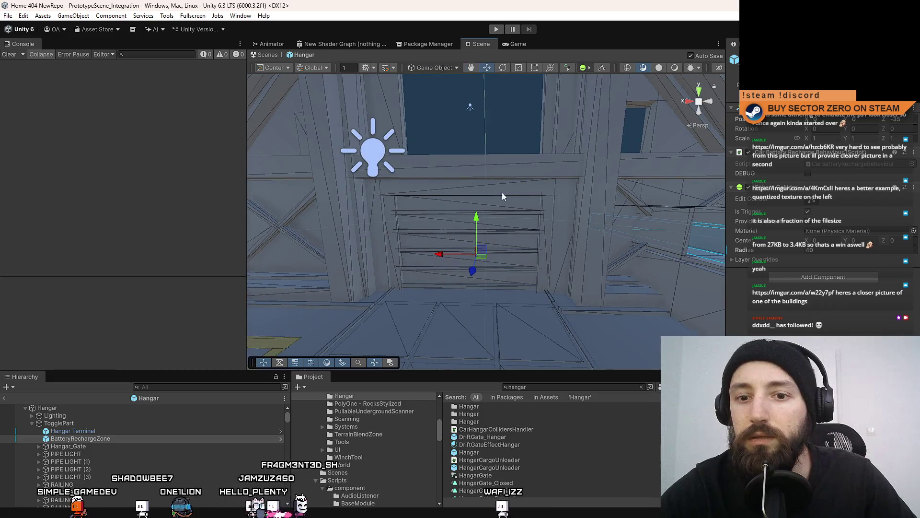
pyautogui.click(104, 432)
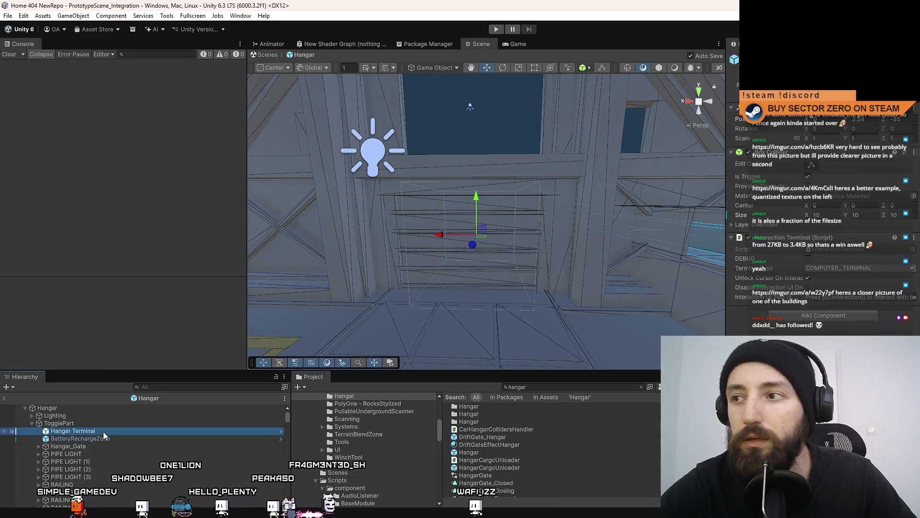
# Choose EXIT_HANGAR as the Interaction Terminal's Terminal Type on Hangar Terminal.
pyautogui.click(857, 269)
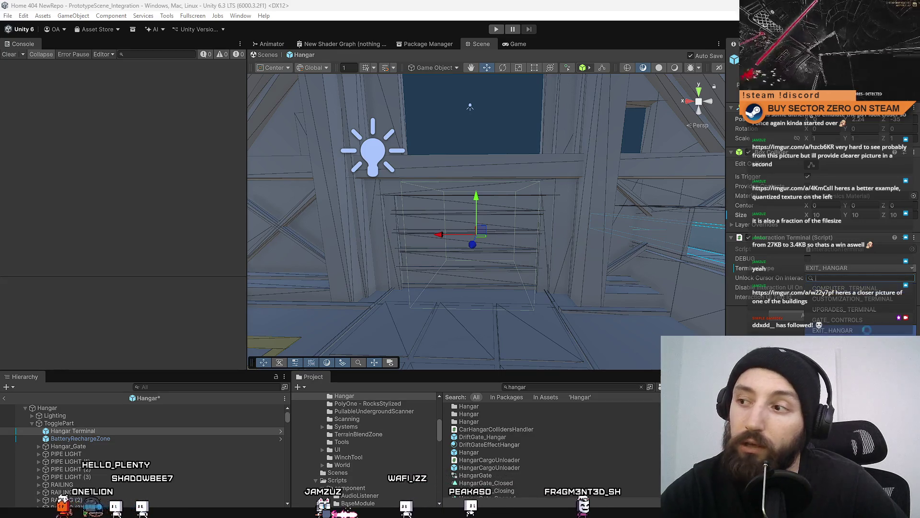
pyautogui.click(868, 331)
pyautogui.moveTo(494, 207)
pyautogui.mouseDown()
pyautogui.moveTo(493, 161)
pyautogui.moveTo(555, 369)
pyautogui.moveTo(532, 294)
pyautogui.moveTo(532, 306)
pyautogui.moveTo(860, 303)
pyautogui.moveTo(584, 301)
pyautogui.mouseUp()
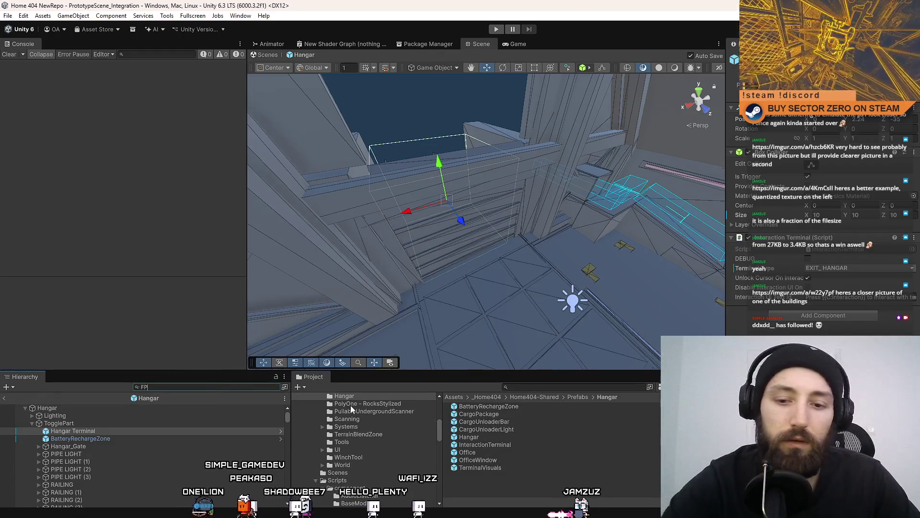
# Search 'FPS manager' in Project and open FPSCharacterManager.cs in Visual Studio.
pyautogui.write('FPS manager')
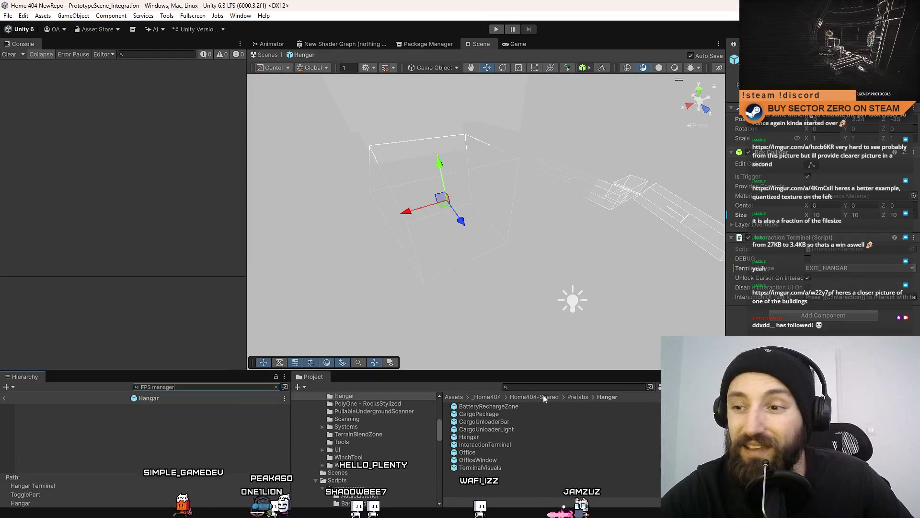
pyautogui.click(543, 387)
pyautogui.write('FPS manager')
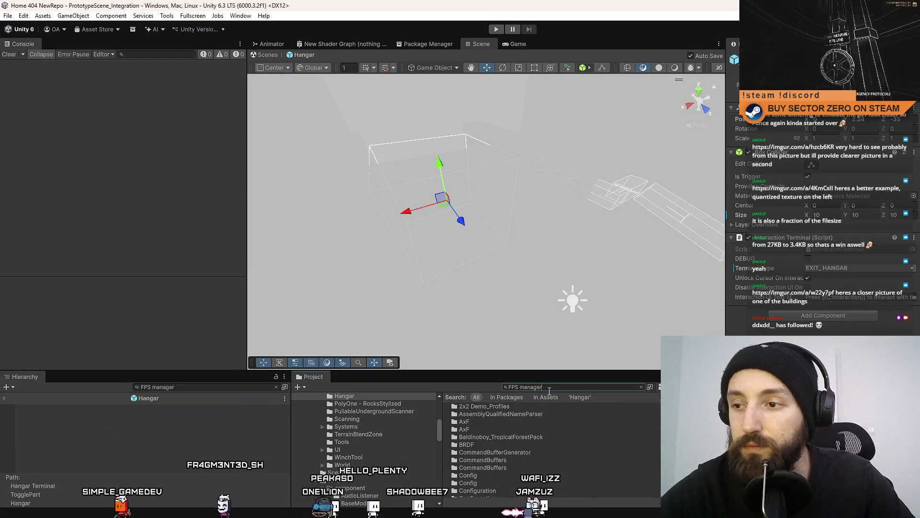
pyautogui.click(514, 430)
pyautogui.doubleClick(558, 429)
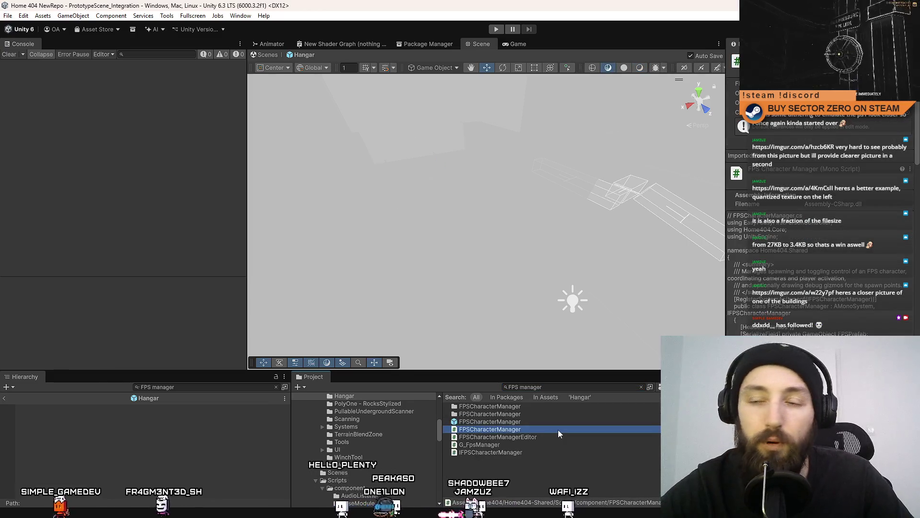
pyautogui.scroll(3, 418, 340)
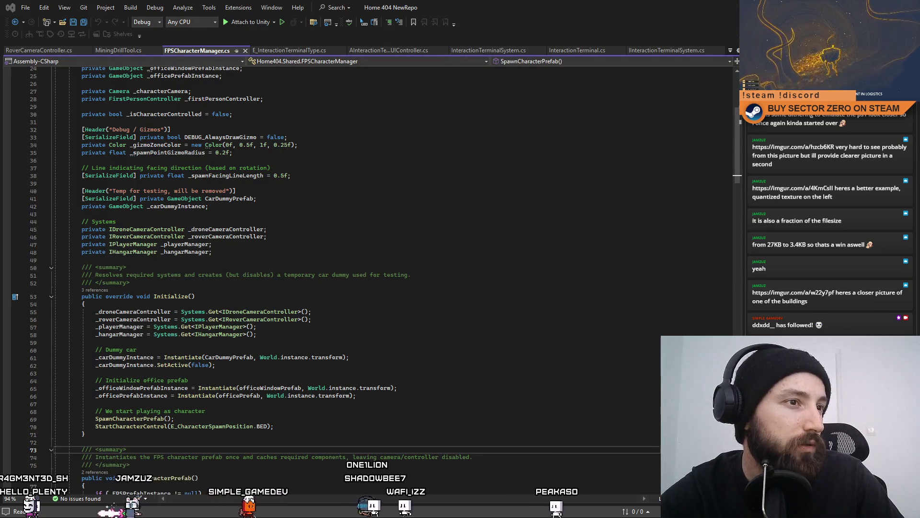
# Duplicate the _hangarManager declaration on line 48 onto a new line.
pyautogui.click(191, 161)
pyautogui.scroll(1, 191, 308)
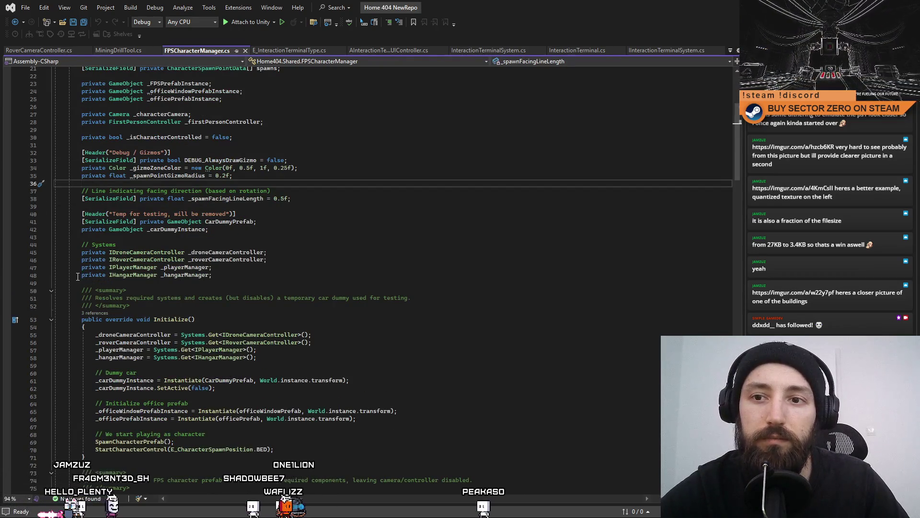
pyautogui.moveTo(81, 272); pyautogui.dragTo(212, 275)
pyautogui.click(221, 273)
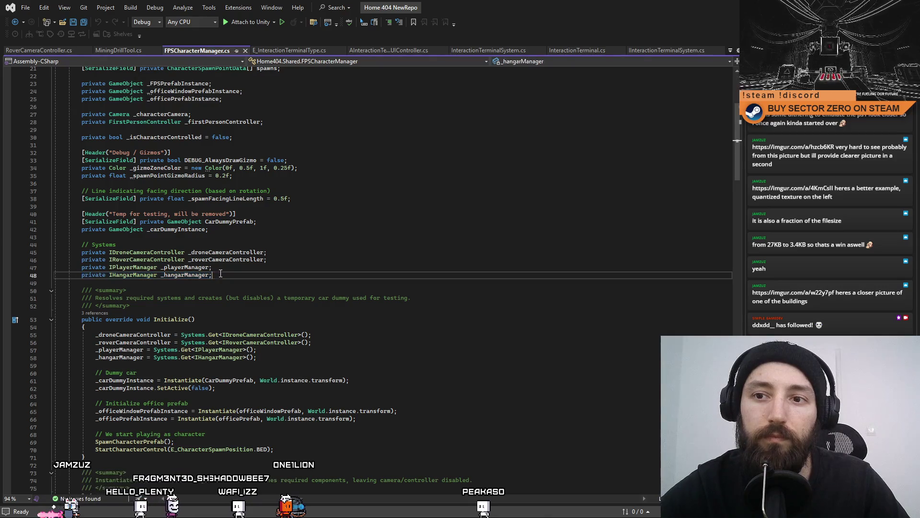
pyautogui.press('Return')
pyautogui.write('private IHangarManager _hangarManager;')
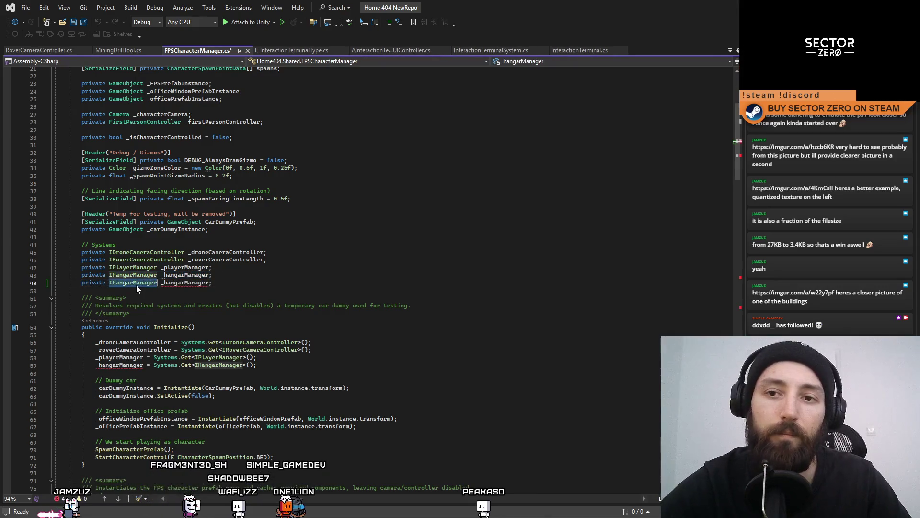
# Change the duplicated field's type to IInteractionTerminalSystem.
pyautogui.write('ITermi')
pyautogui.write('Sy')
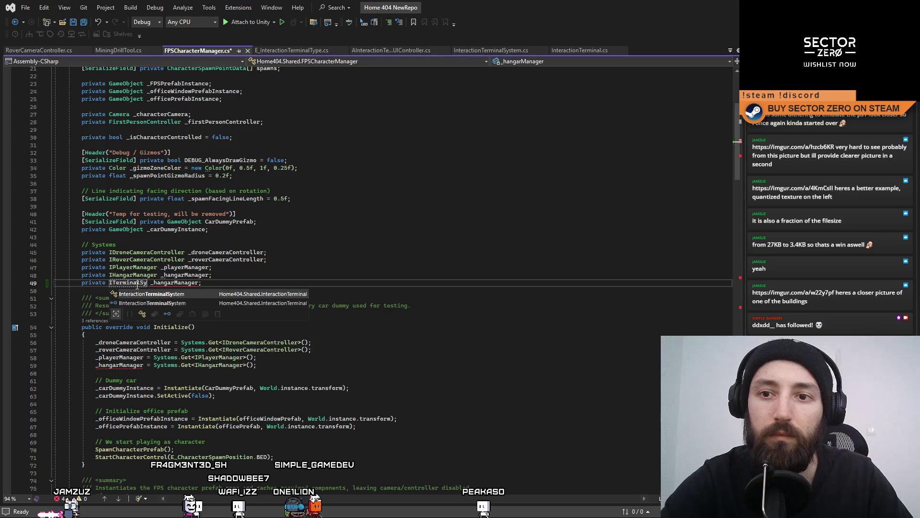
pyautogui.press('Tab')
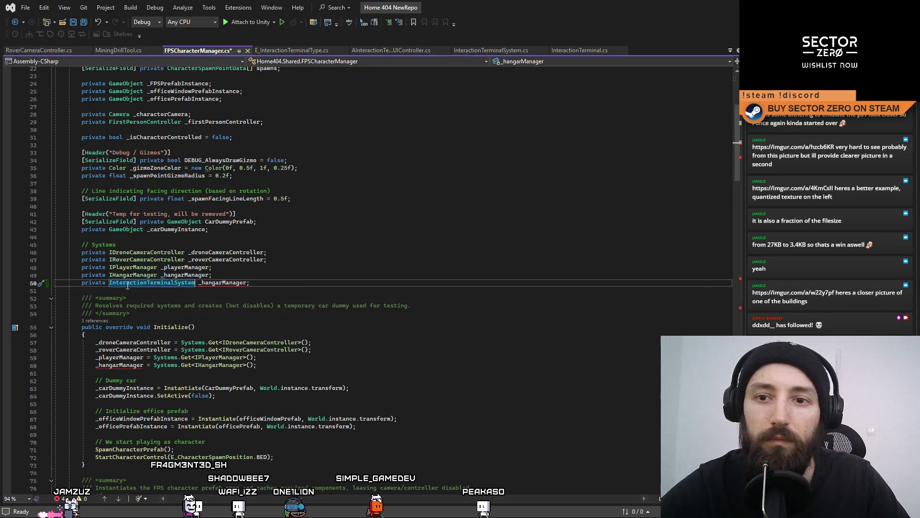
pyautogui.doubleClick(136, 283)
pyautogui.write('ITermina')
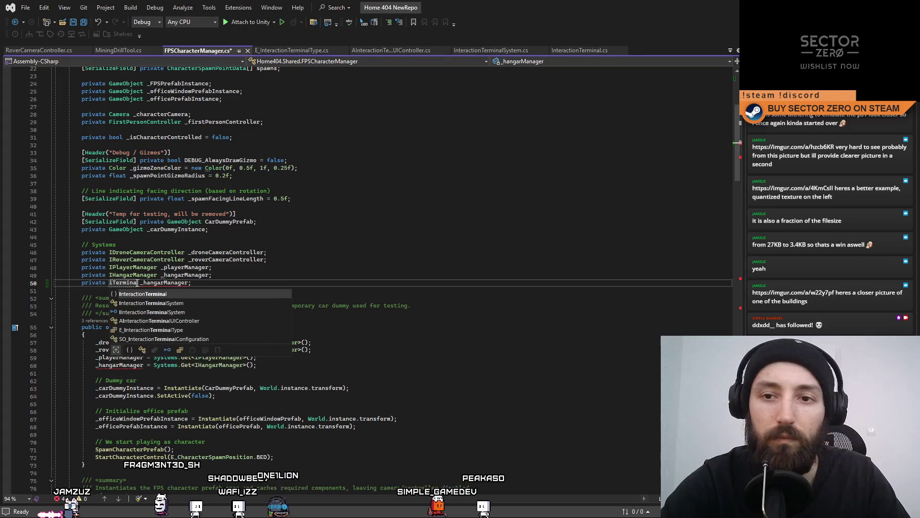
pyautogui.write('lSystem')
pyautogui.press('Escape')
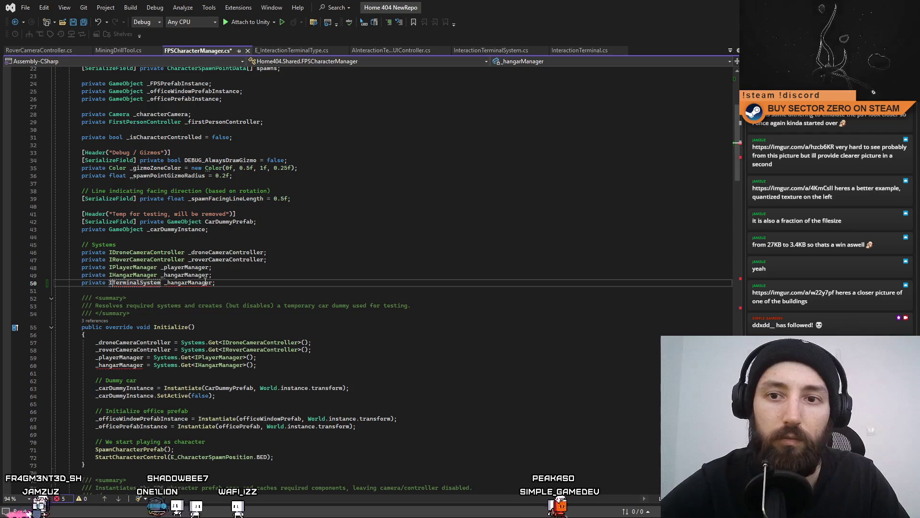
pyautogui.press('Up')
pyautogui.moveTo(202, 283)
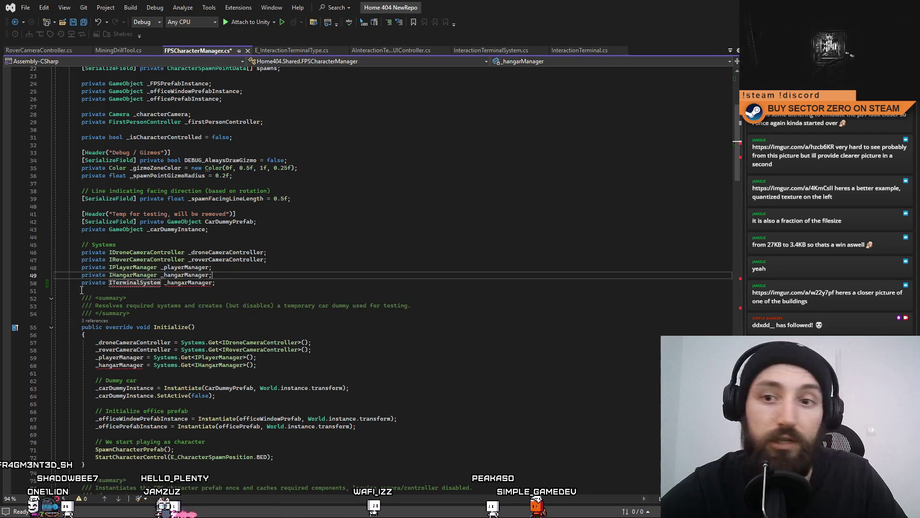
pyautogui.doubleClick(128, 283)
pyautogui.write('IInter')
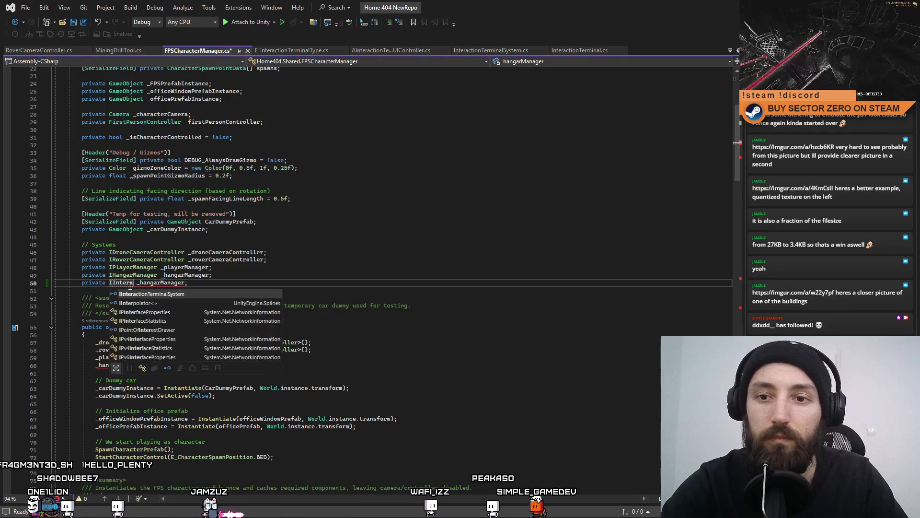
pyautogui.press('Tab')
# Rename the duplicated field to _terminalSystem.
pyautogui.doubleClick(235, 283)
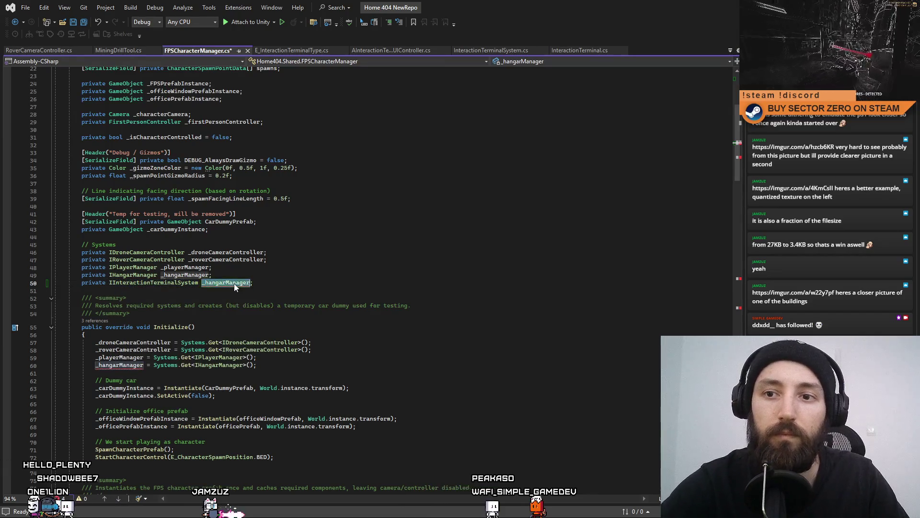
pyautogui.write('_')
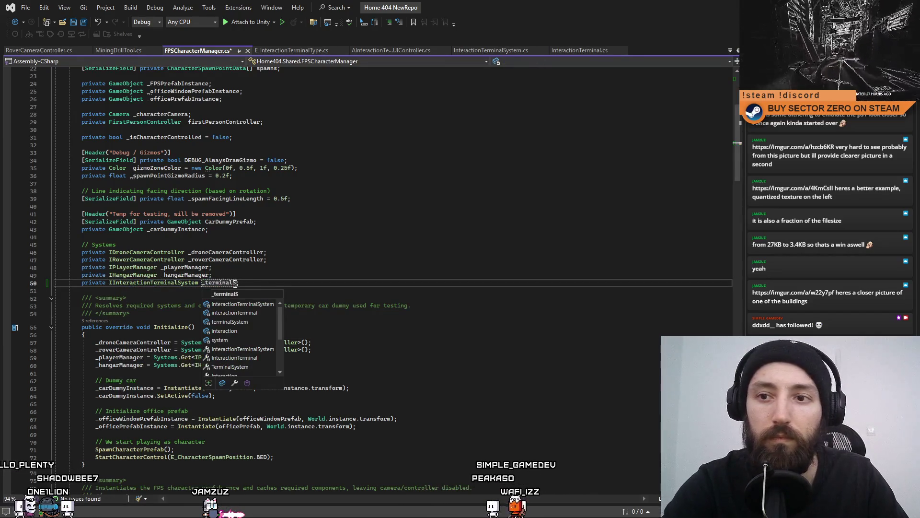
pyautogui.write('ystem')
pyautogui.click(387, 259)
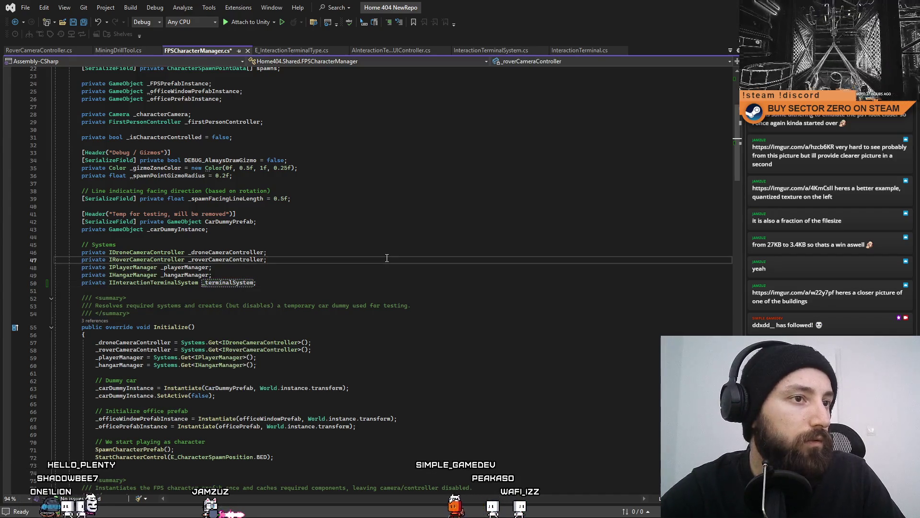
pyautogui.click(165, 286)
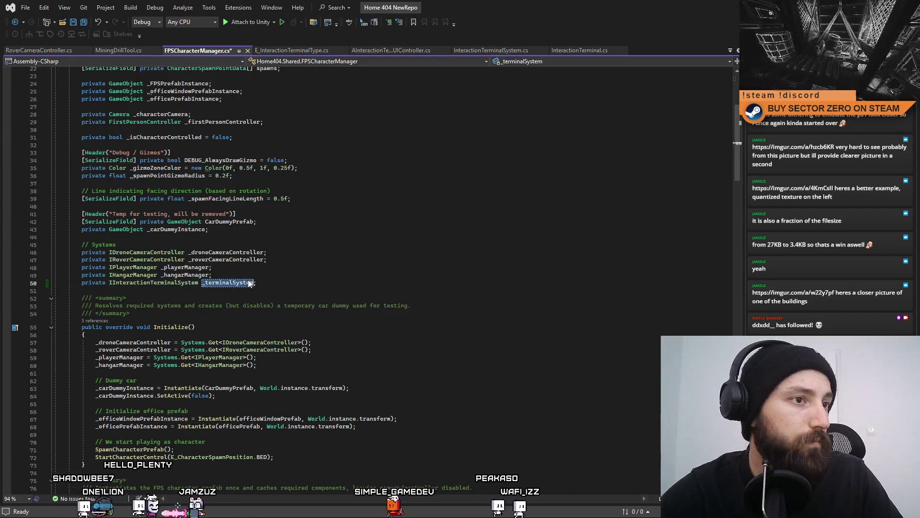
pyautogui.doubleClick(249, 283)
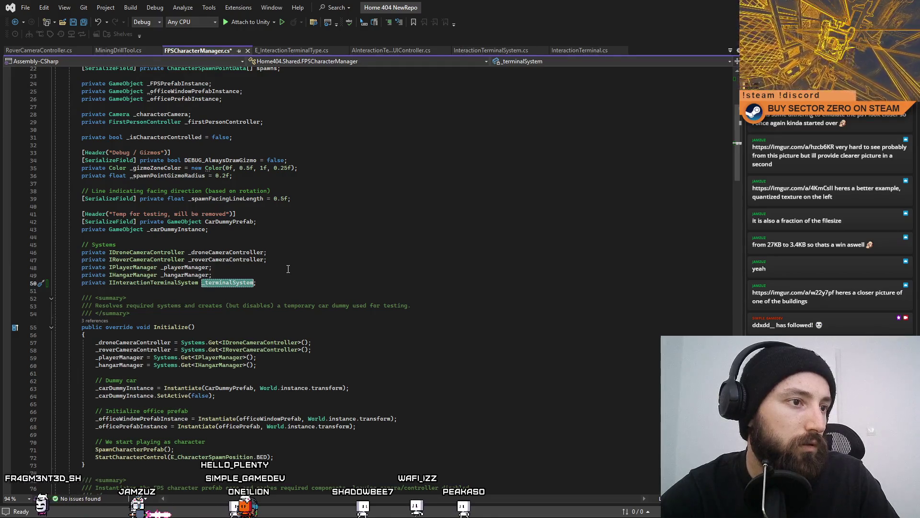
pyautogui.click(331, 266)
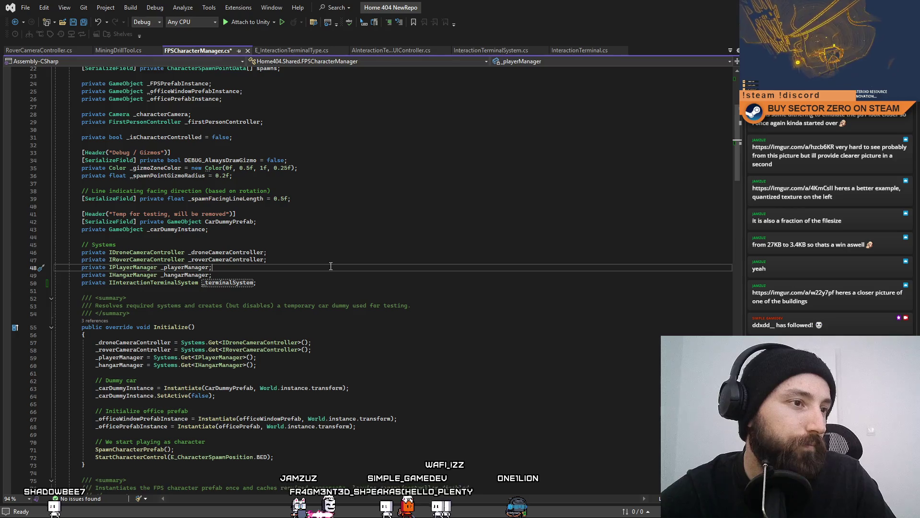
pyautogui.click(342, 254)
pyautogui.scroll(-1, 322, 262)
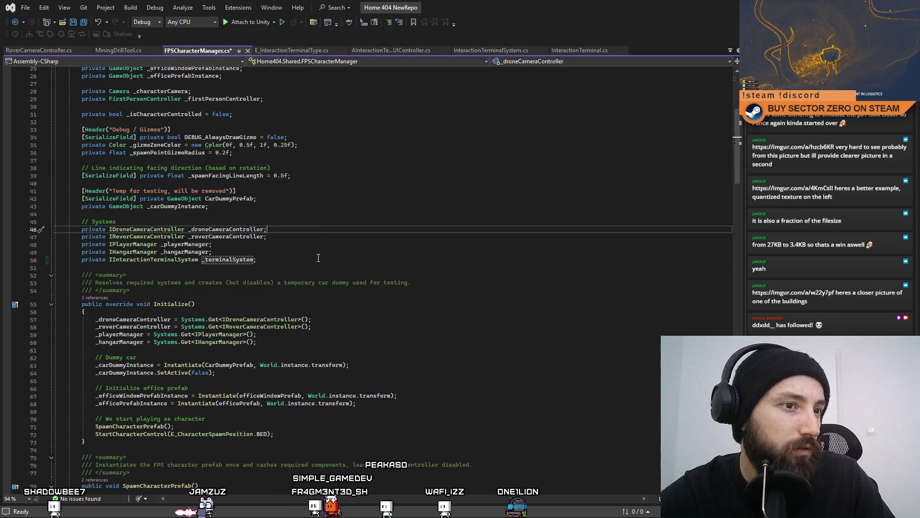
pyautogui.click(318, 258)
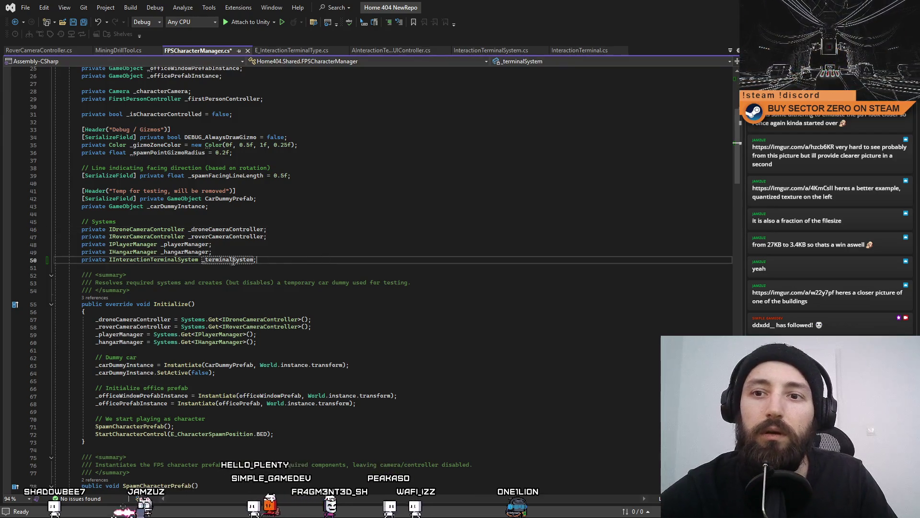
pyautogui.doubleClick(227, 259)
pyautogui.click(283, 347)
pyautogui.press('Return')
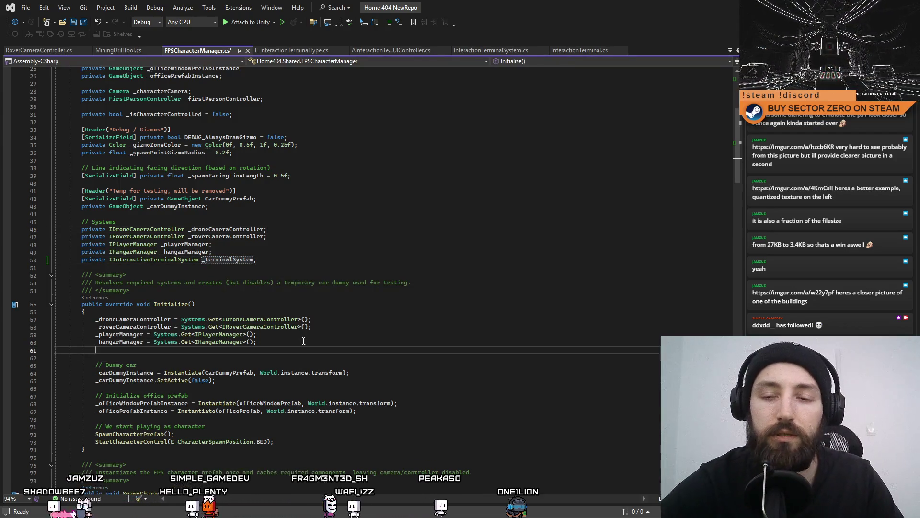
pyautogui.write('_terminalSystem_ System.Get<')
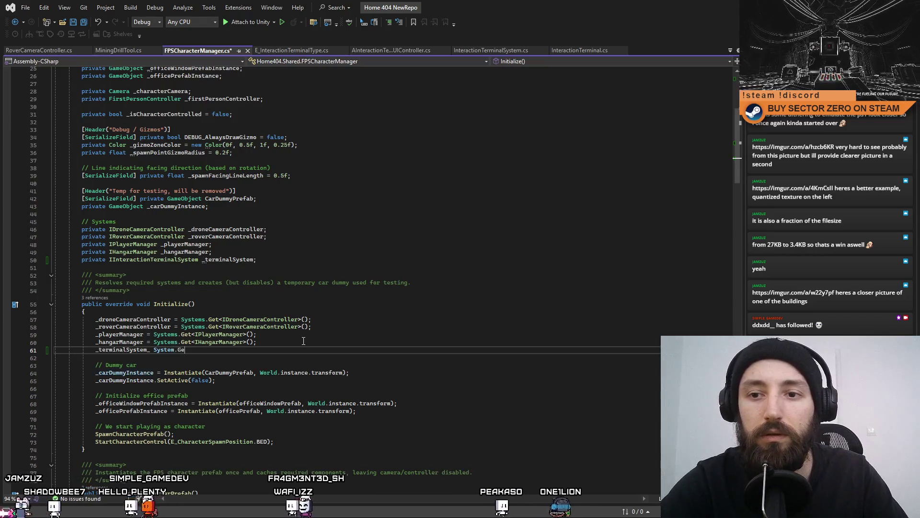
pyautogui.write('ITermin')
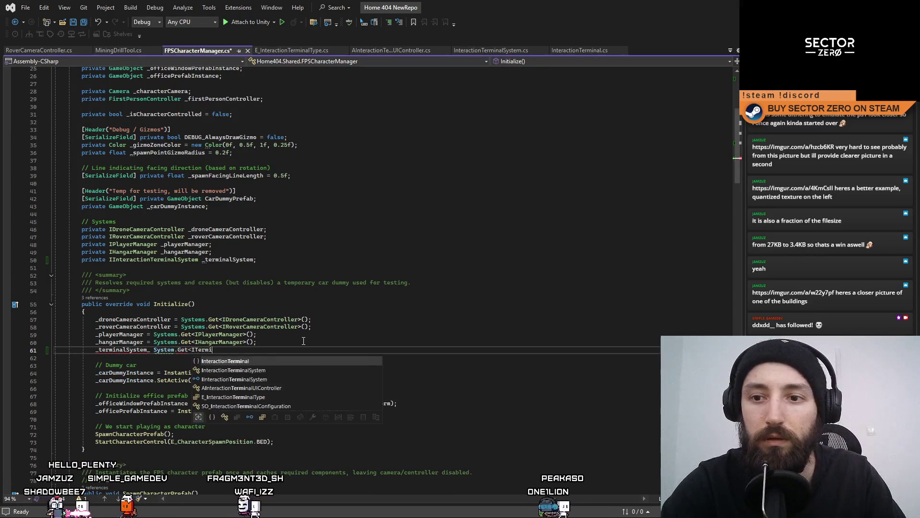
pyautogui.press('Down')
pyautogui.press('Down')
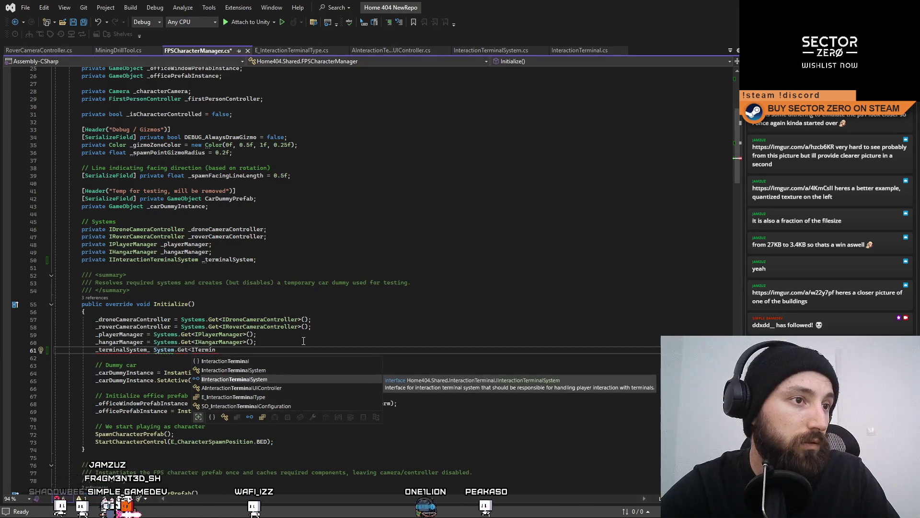
pyautogui.press('Tab')
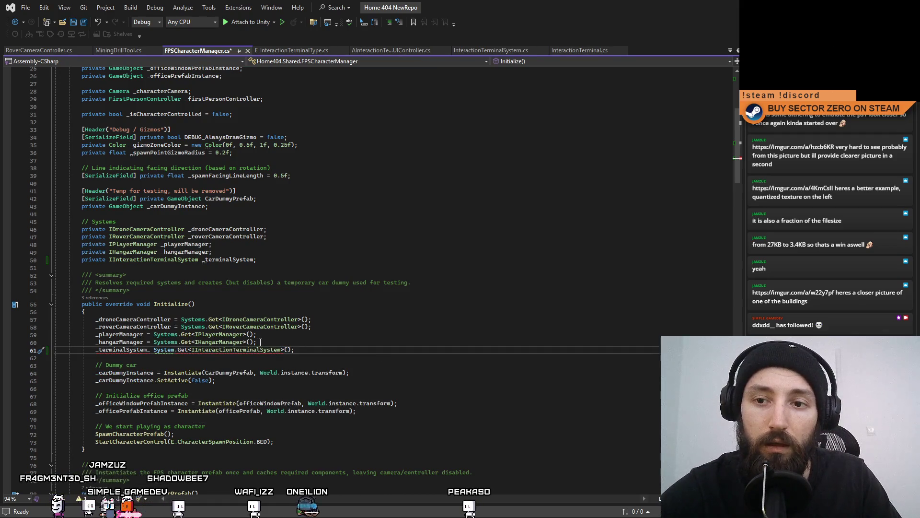
pyautogui.write('s')
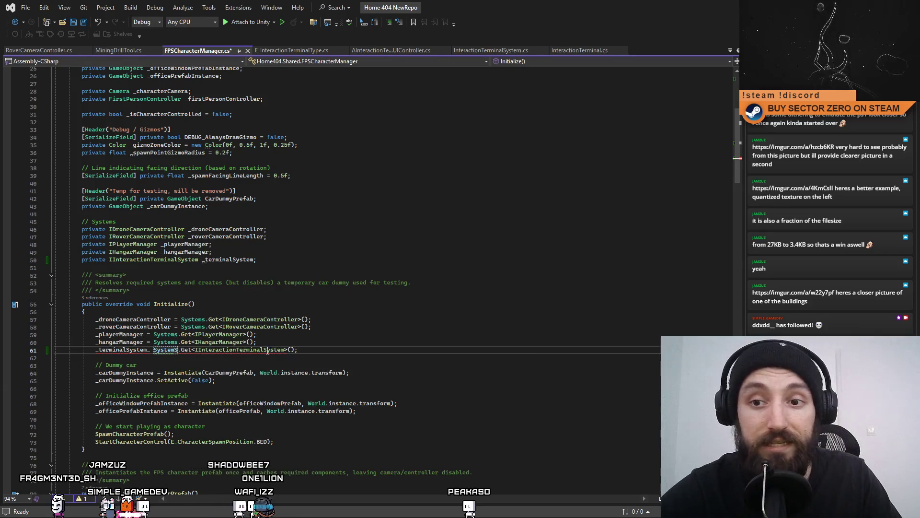
pyautogui.click(323, 338)
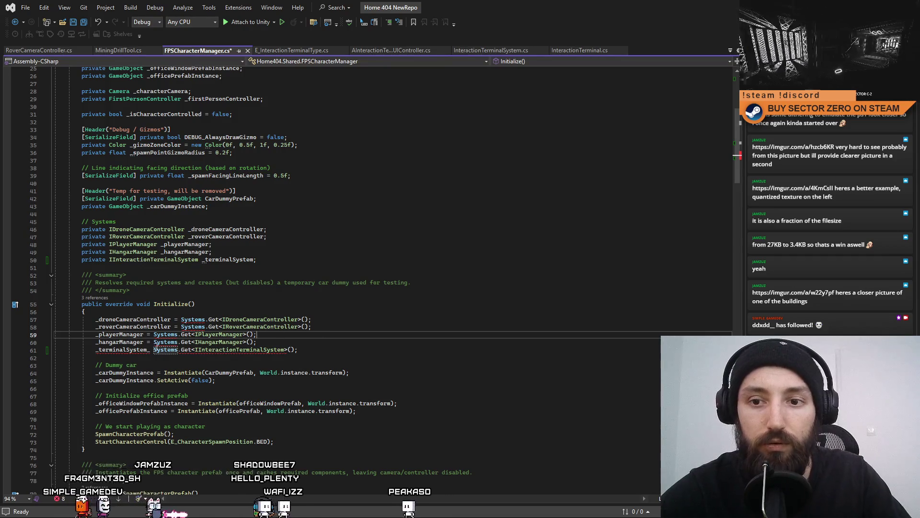
pyautogui.click(150, 349)
pyautogui.press('BackSpace')
pyautogui.write('=')
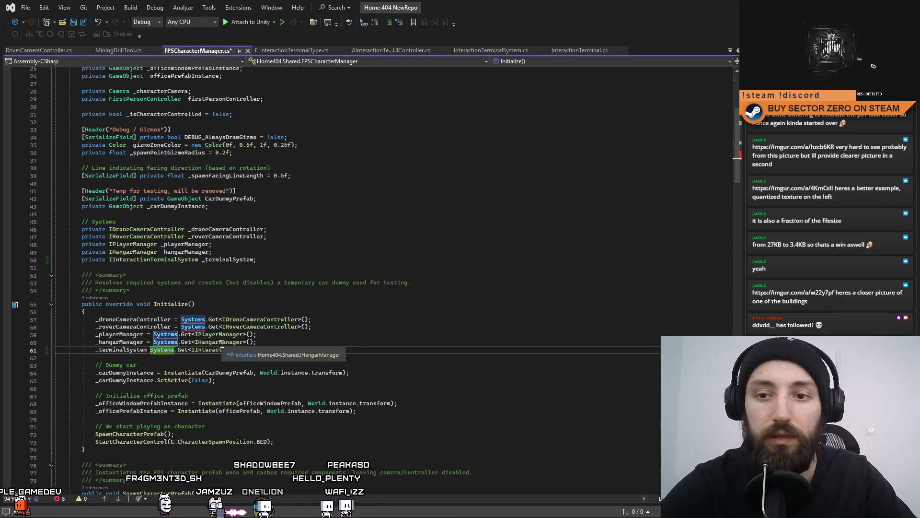
pyautogui.click(292, 335)
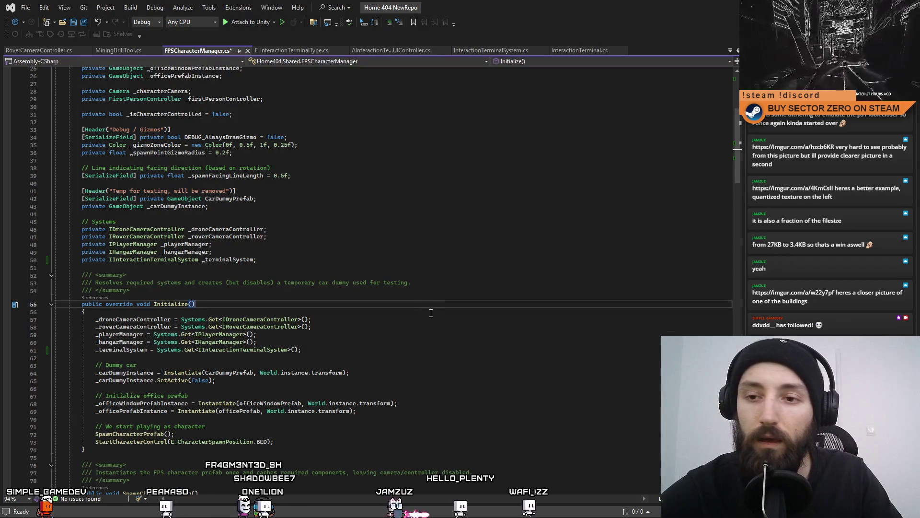
pyautogui.scroll(-3, 431, 330)
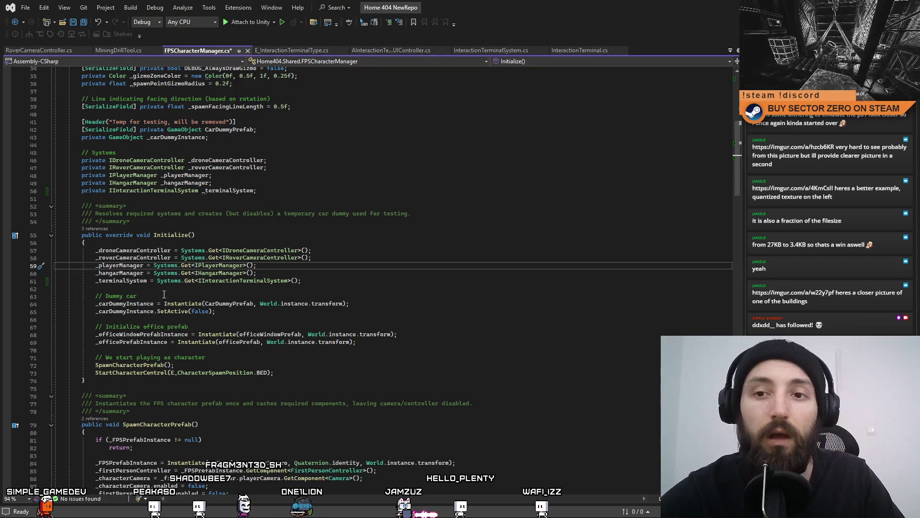
pyautogui.doubleClick(122, 281)
pyautogui.press('Escape')
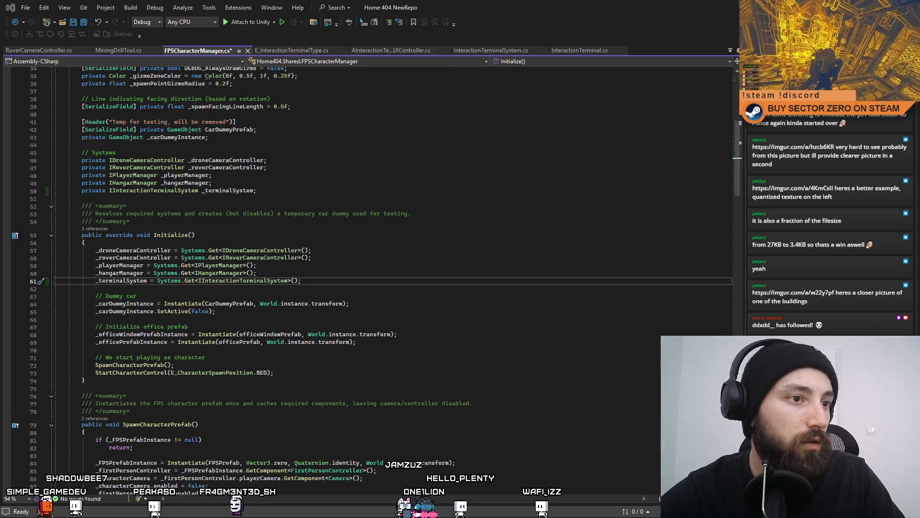
pyautogui.click(431, 286)
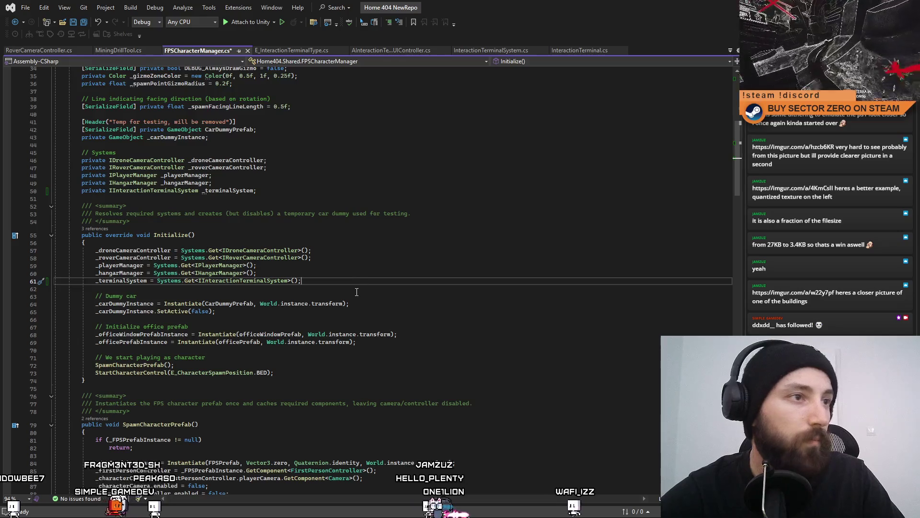
pyautogui.click(234, 280)
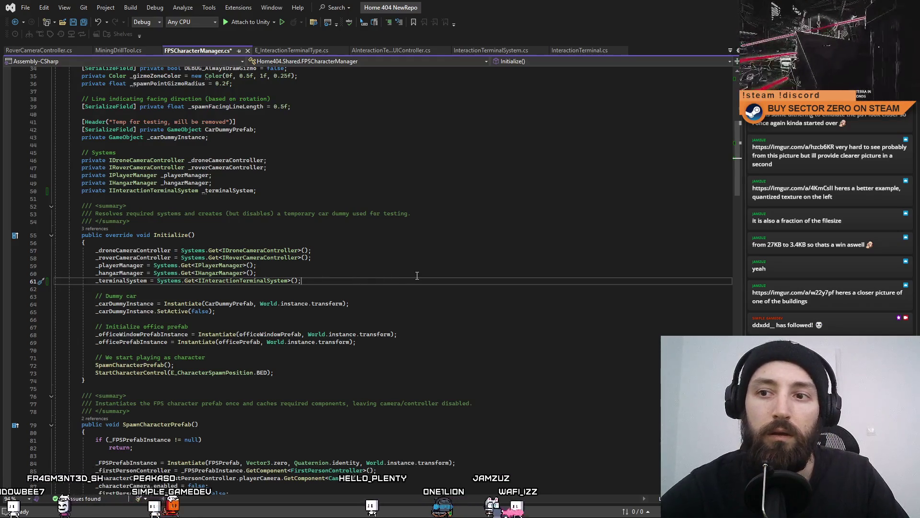
# Add an '// Event listeners' comment line below line 61.
pyautogui.press('End')
pyautogui.press('Return')
pyautogui.press('Return')
pyautogui.write('//')
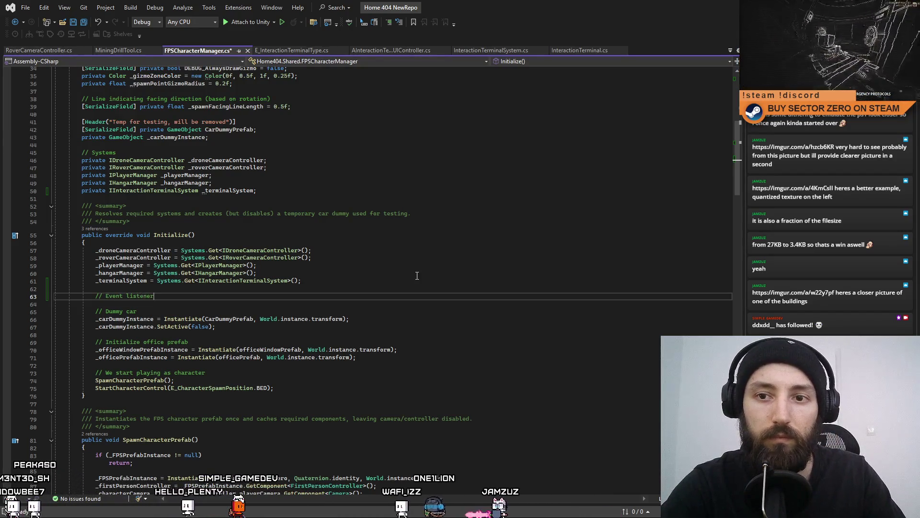
pyautogui.press('Return')
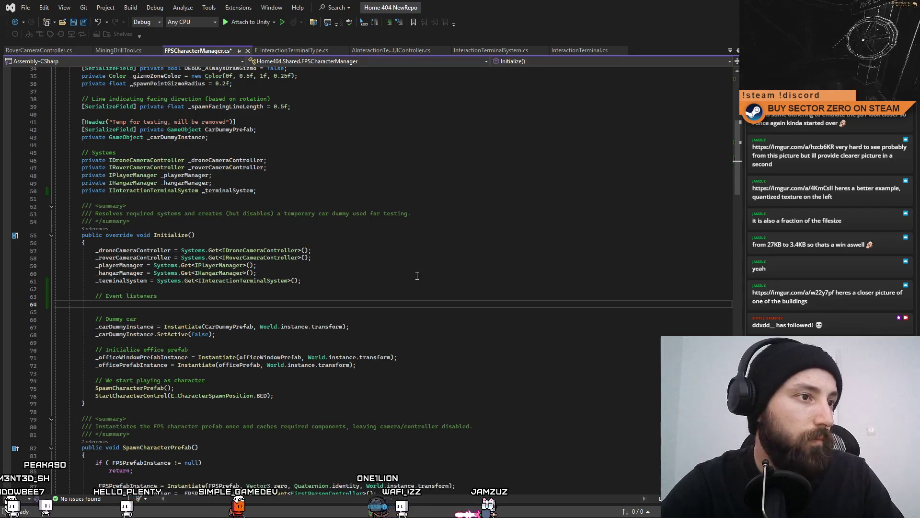
# Write '_terminalSystem.OnInteraction?.AddListener(OnTerminalInteraction);' under the comment.
pyautogui.write('_terminal')
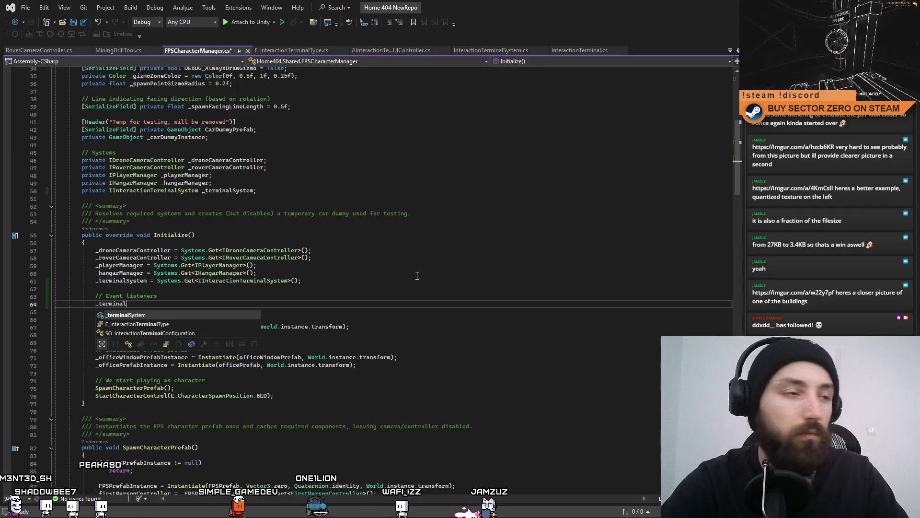
pyautogui.press('Tab')
pyautogui.write('.On')
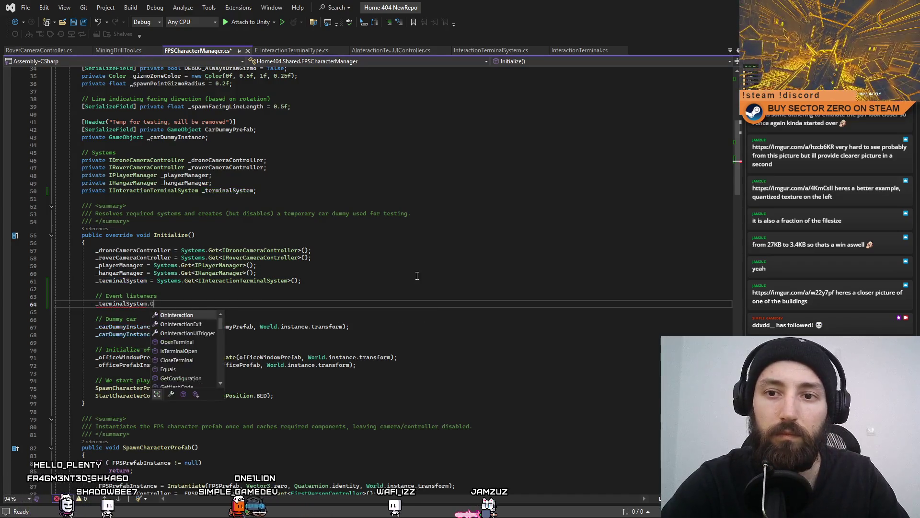
pyautogui.press('Tab')
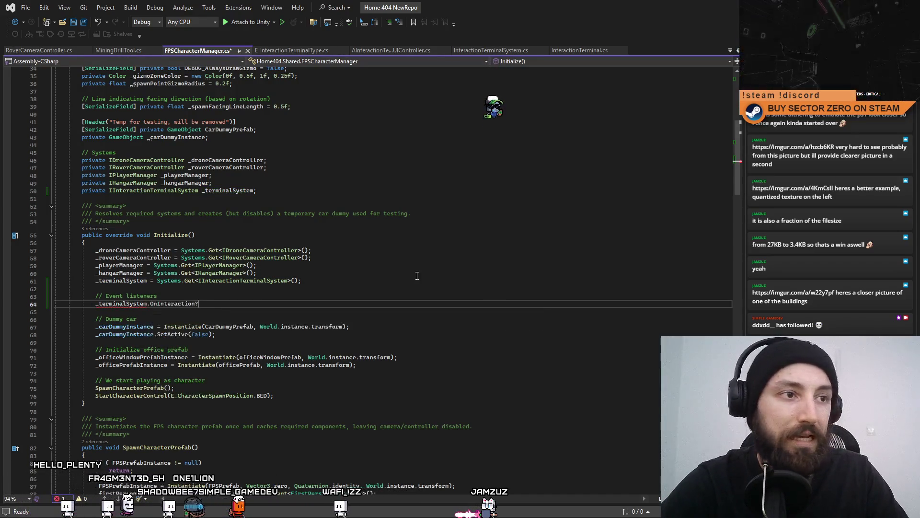
pyautogui.write('?.Add')
pyautogui.press('Tab')
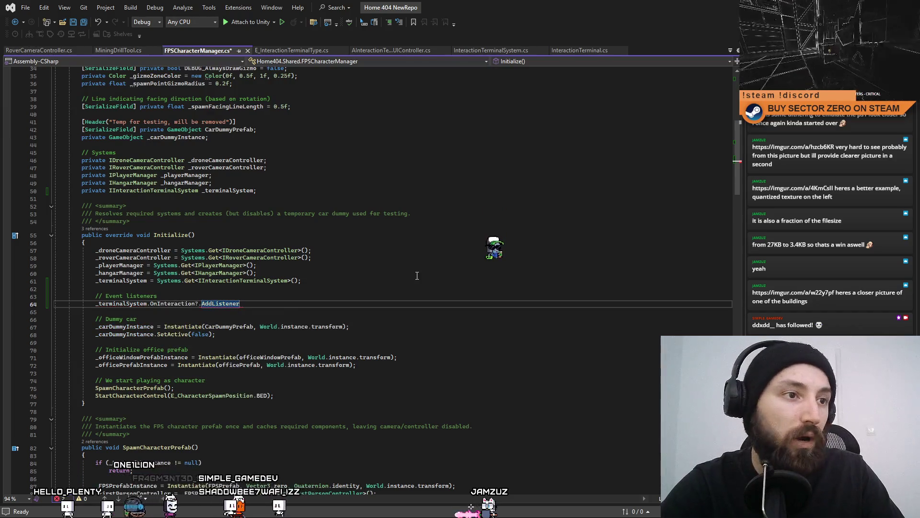
pyautogui.write('(On')
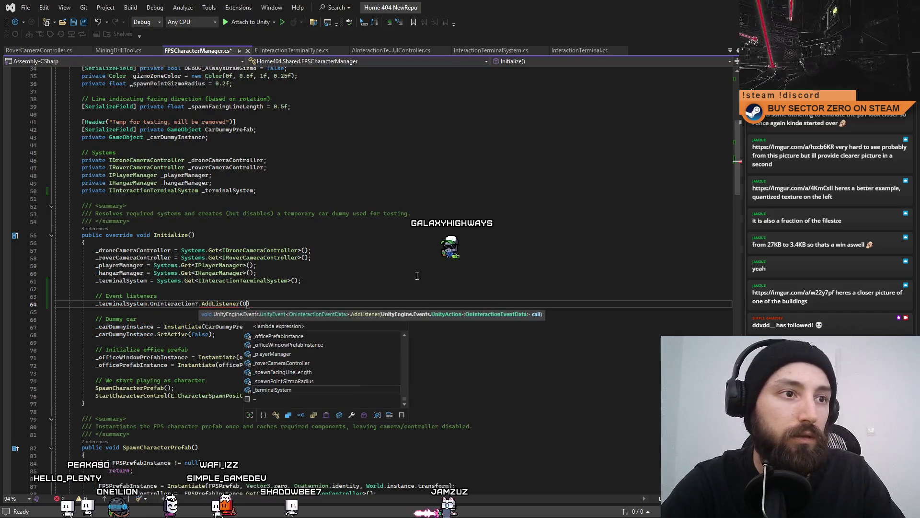
pyautogui.write('Termin')
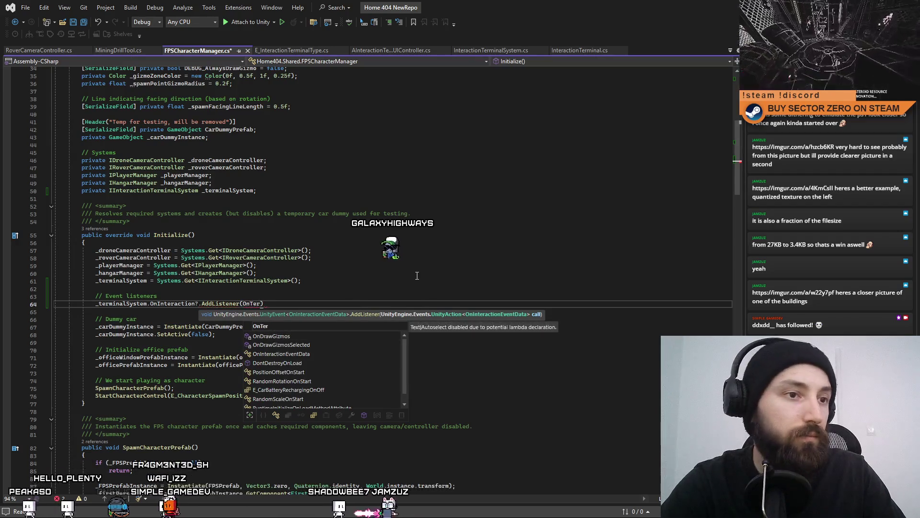
pyautogui.write('alIntercatio')
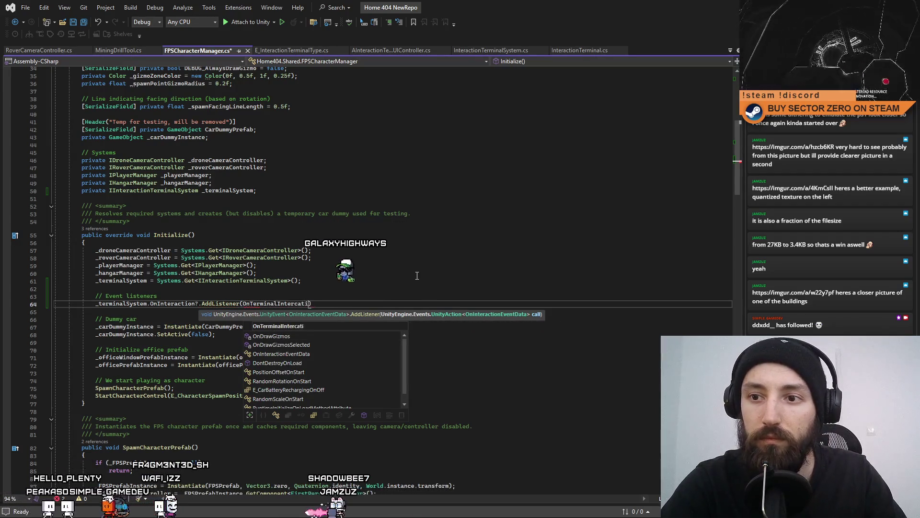
pyautogui.press('BackSpace')
pyautogui.press('BackSpace')
pyautogui.press('BackSpace')
pyautogui.write('action)')
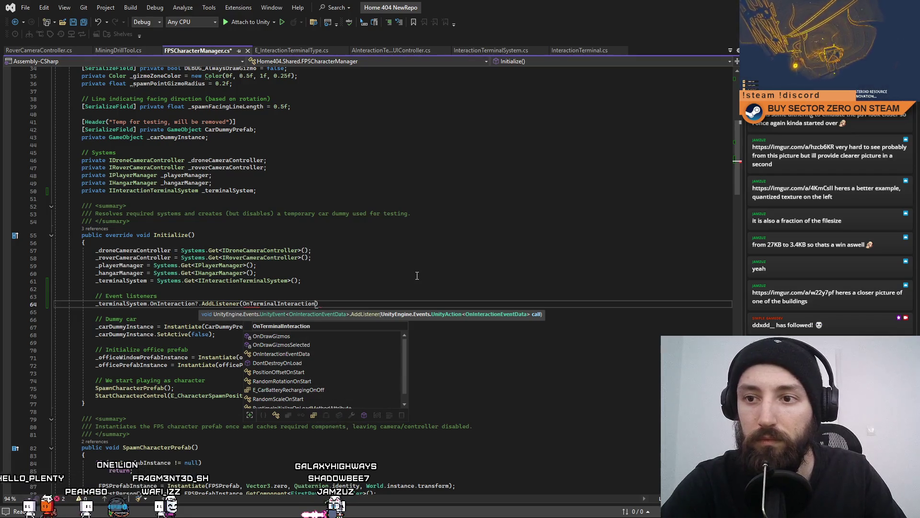
pyautogui.write(';')
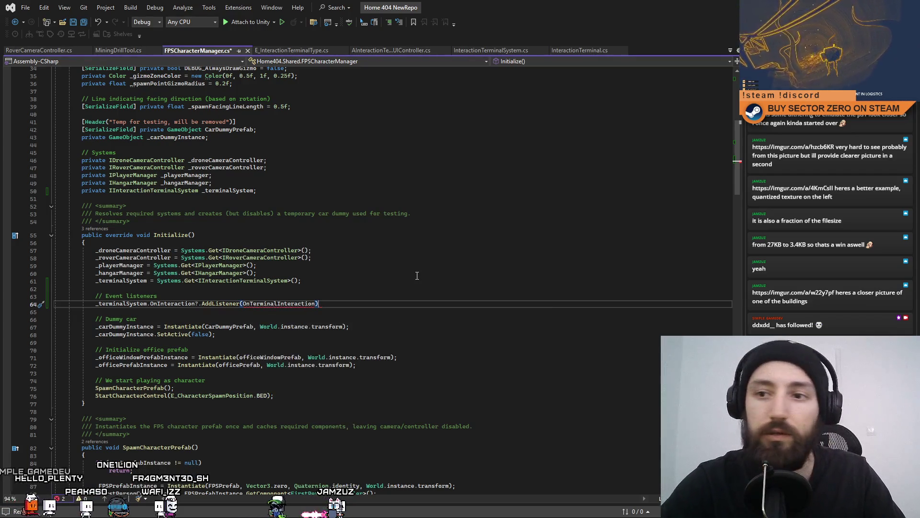
pyautogui.click(417, 275)
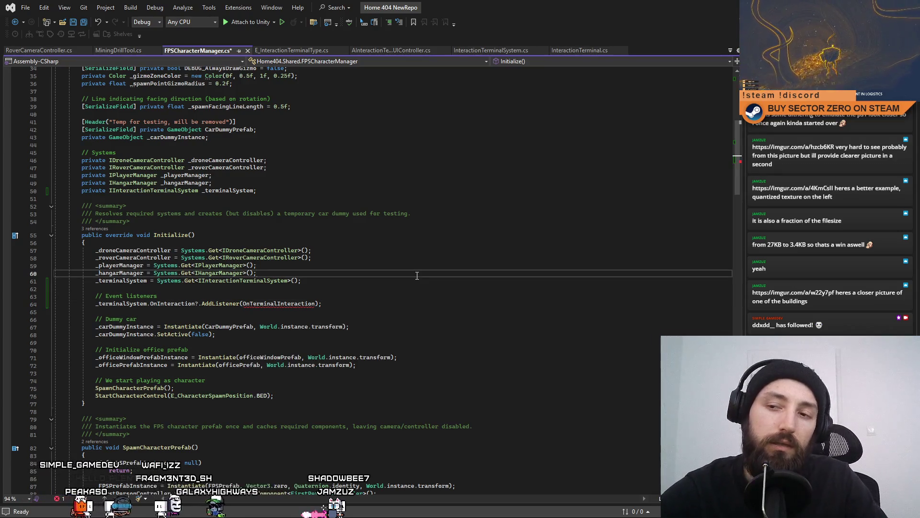
pyautogui.doubleClick(284, 305)
pyautogui.click(294, 280)
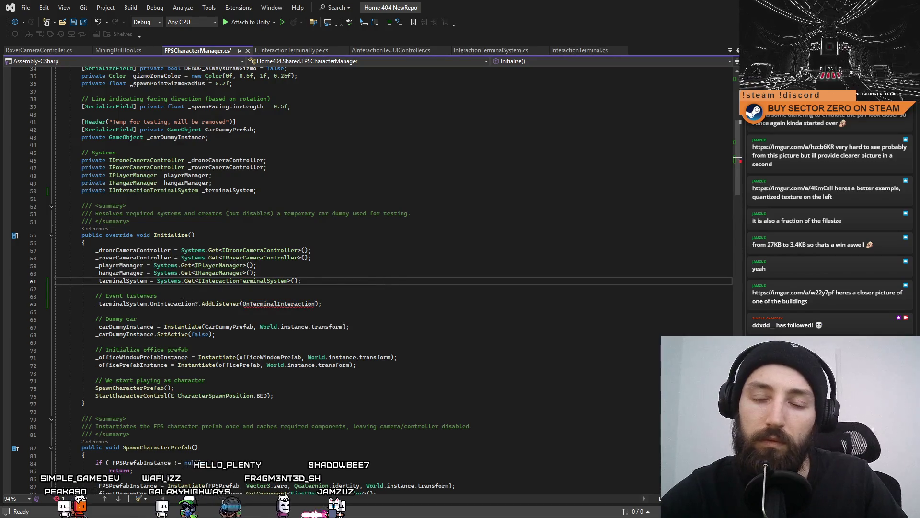
pyautogui.click(397, 304)
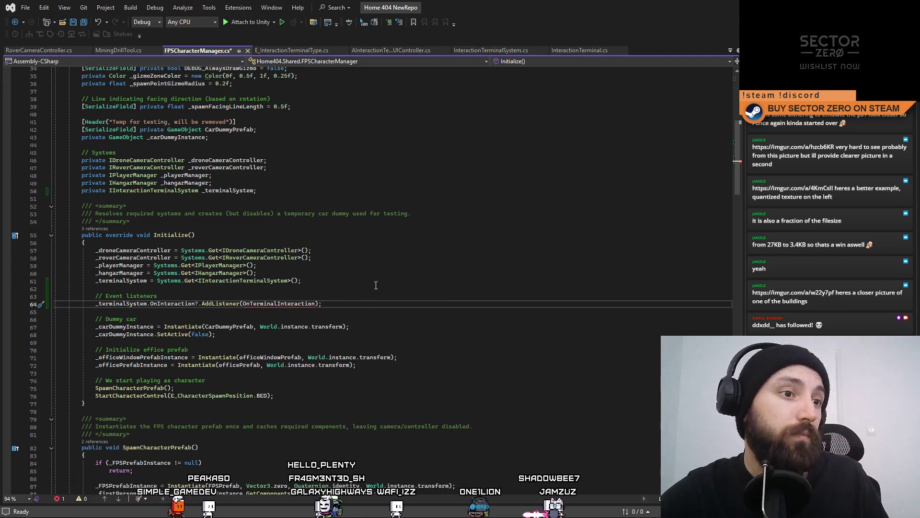
pyautogui.click(354, 275)
pyautogui.scroll(2, 288, 254)
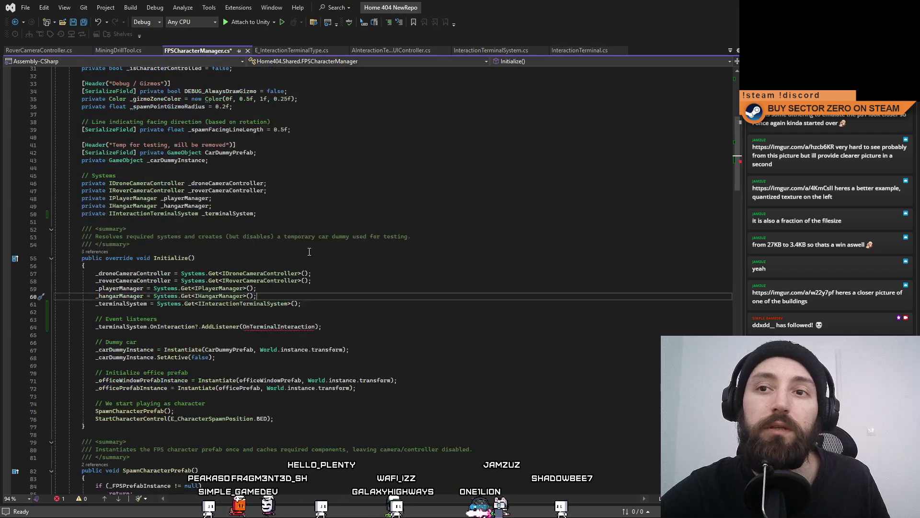
pyautogui.scroll(8, 230, 237)
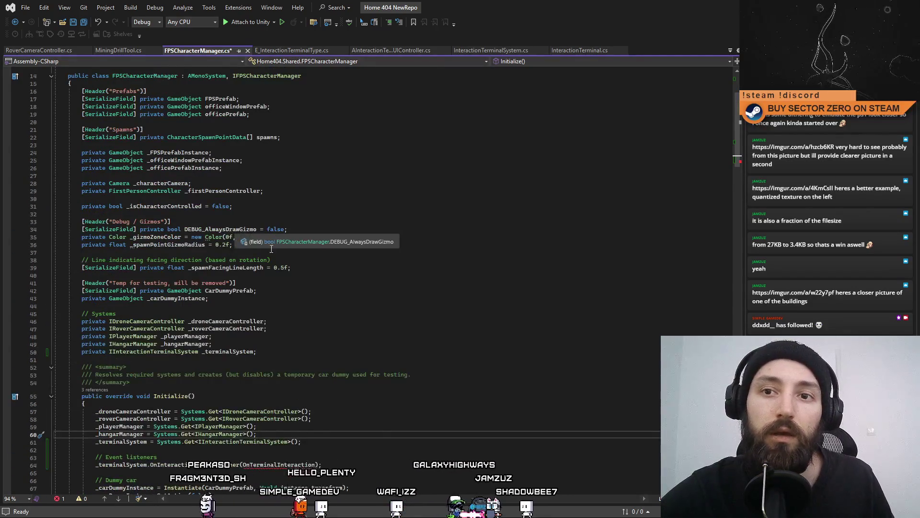
pyautogui.scroll(-2, 282, 241)
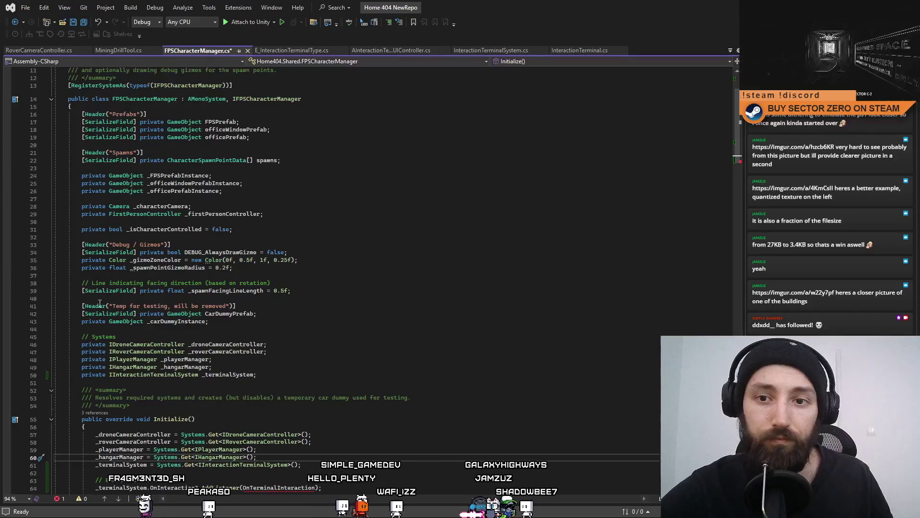
pyautogui.moveTo(83, 305); pyautogui.dragTo(327, 306)
pyautogui.hotkey('ctrl', 'c')
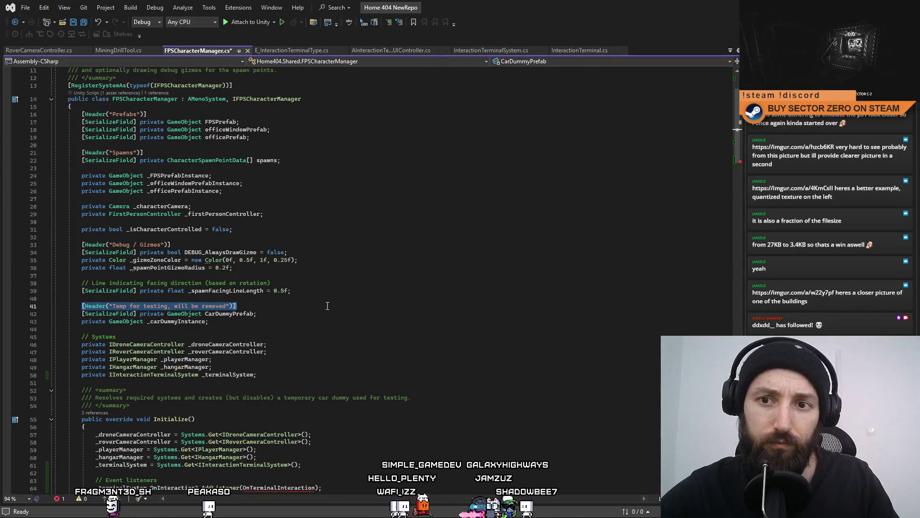
pyautogui.click(297, 290)
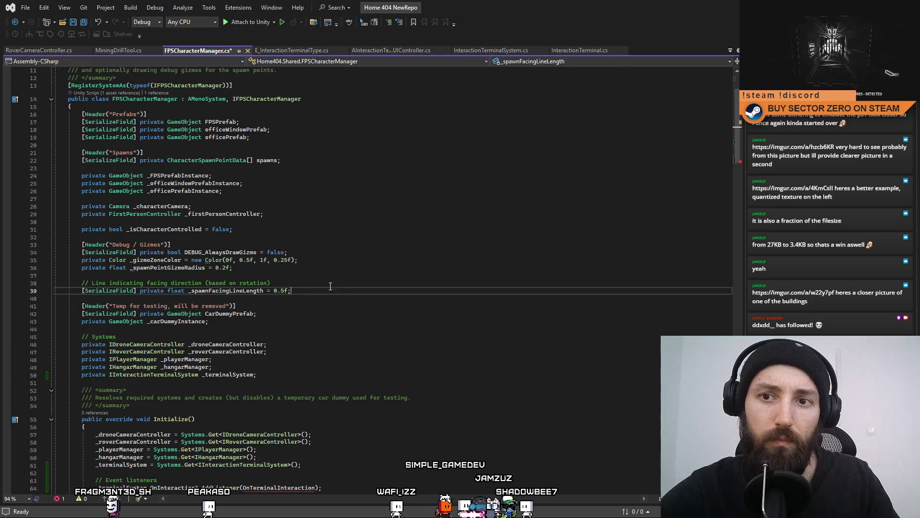
pyautogui.click(265, 234)
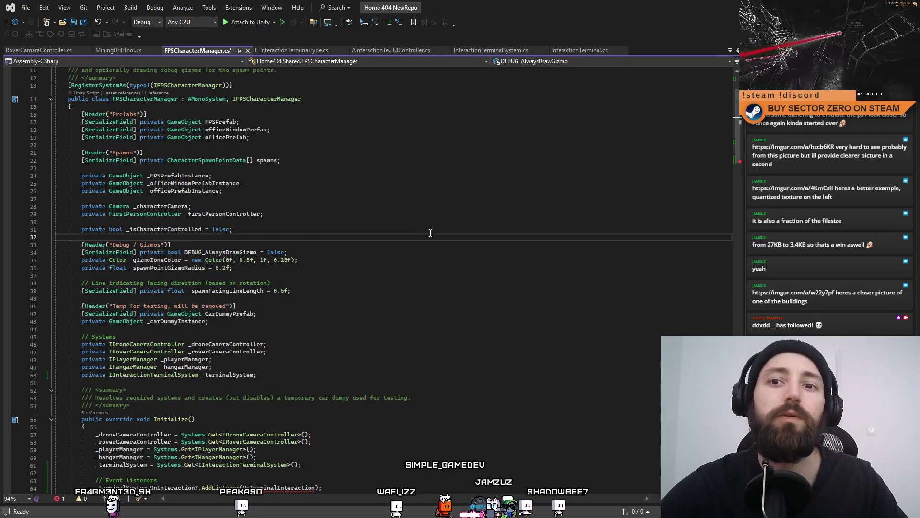
pyautogui.press('Return')
pyautogui.press('Return')
pyautogui.press('Up')
pyautogui.hotkey('ctrl', 'v')
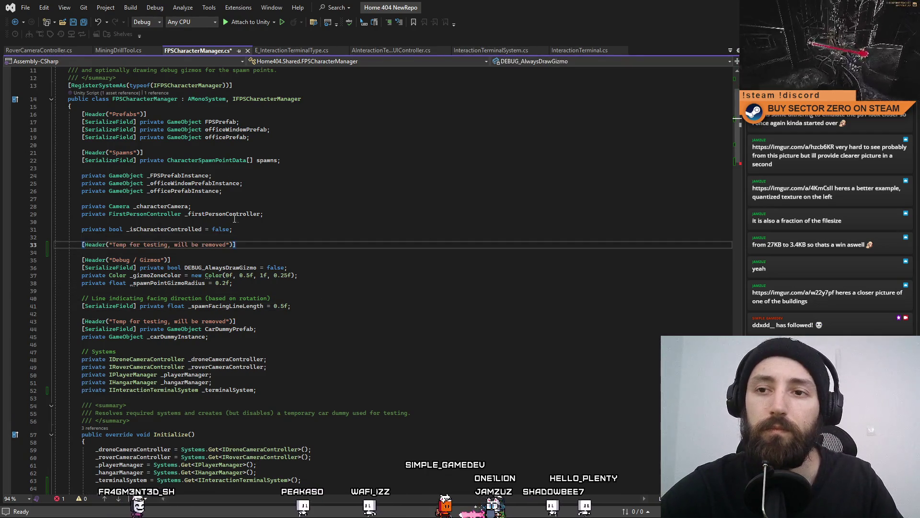
pyautogui.moveTo(228, 245); pyautogui.dragTo(115, 247)
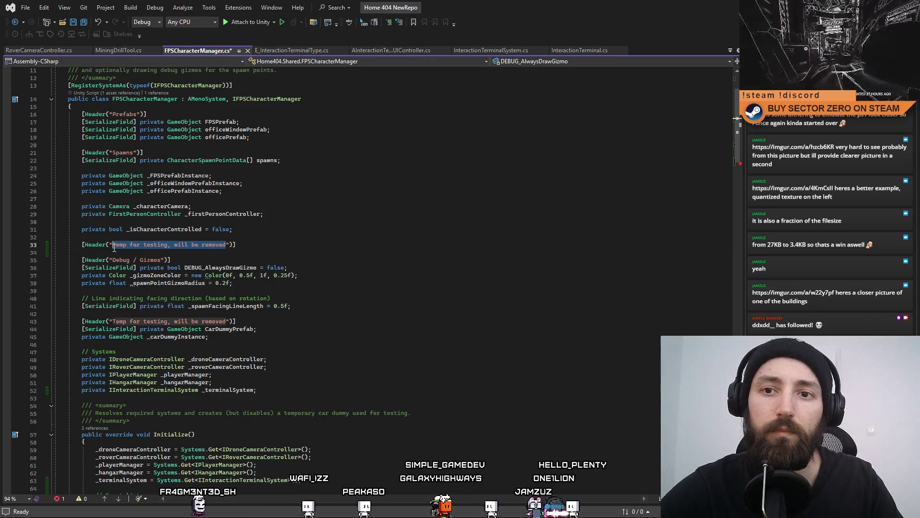
pyautogui.write('Exit Term')
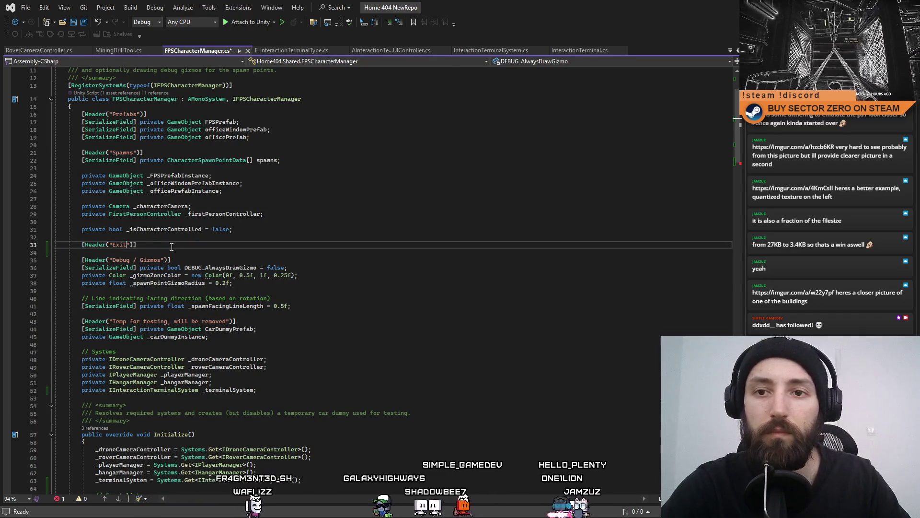
pyautogui.write('inal')
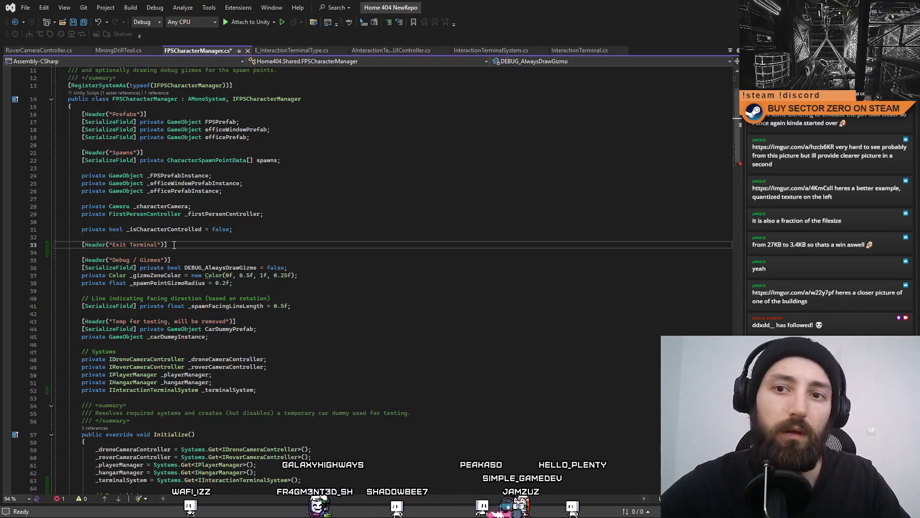
pyautogui.press('Return')
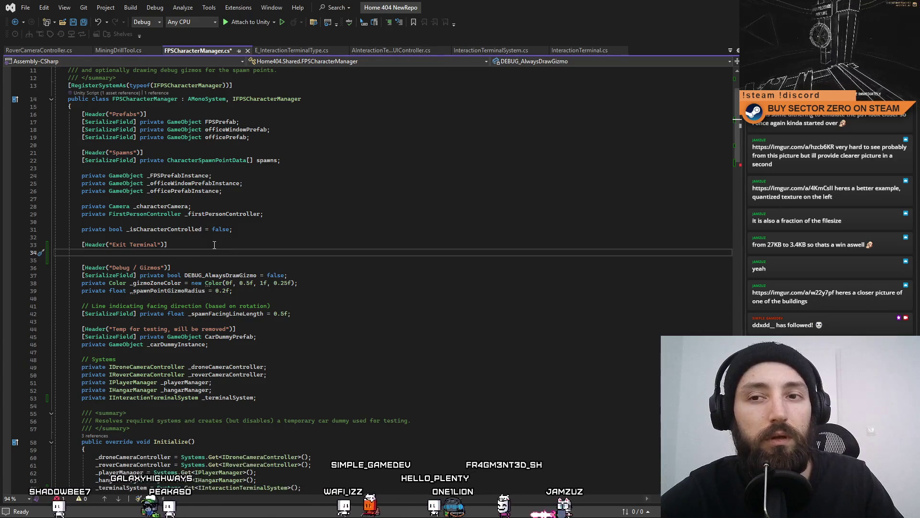
pyautogui.click(50, 244)
pyautogui.press('BackSpace')
pyautogui.press('BackSpace')
pyautogui.press('Delete')
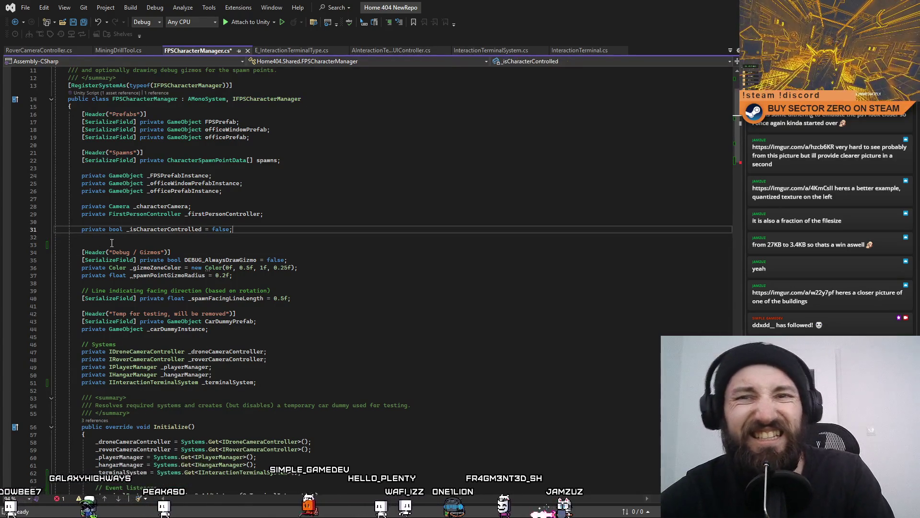
pyautogui.press('Delete')
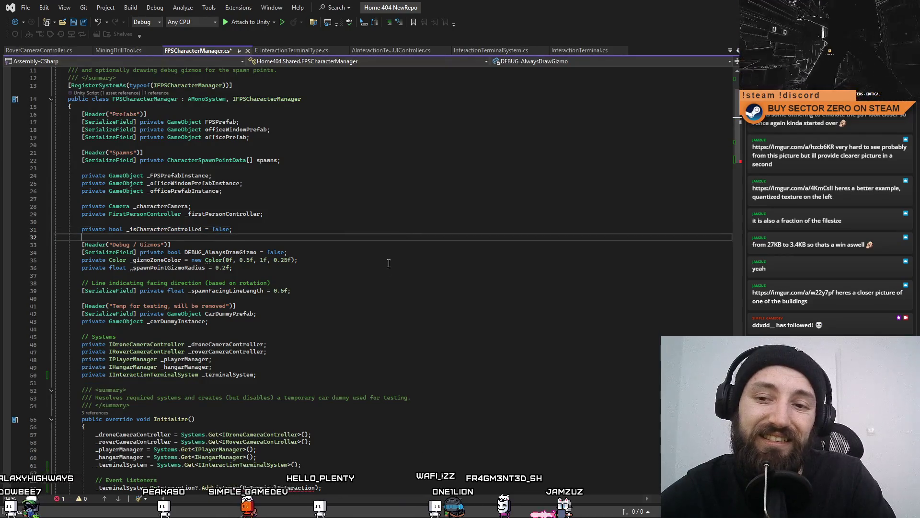
pyautogui.scroll(-5, 144, 244)
pyautogui.scroll(4, 120, 259)
pyautogui.scroll(-3, 266, 288)
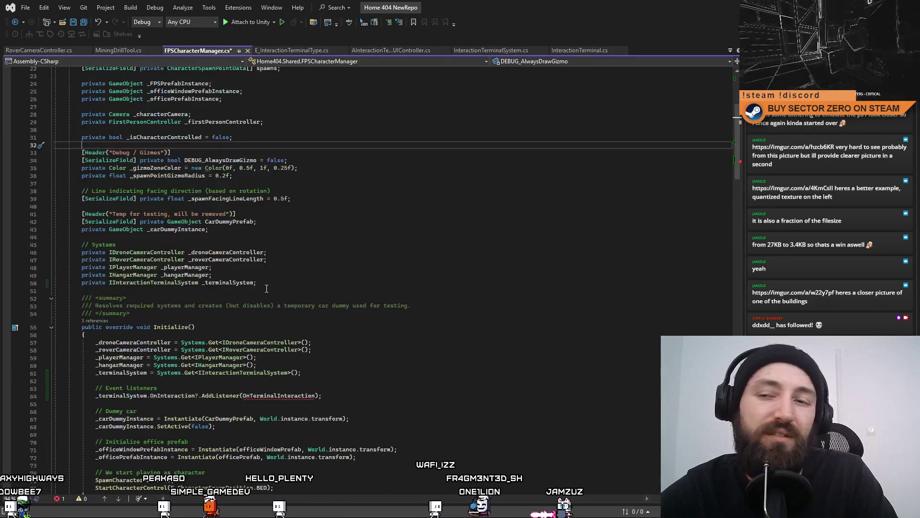
pyautogui.scroll(-3, 344, 343)
pyautogui.doubleClick(285, 328)
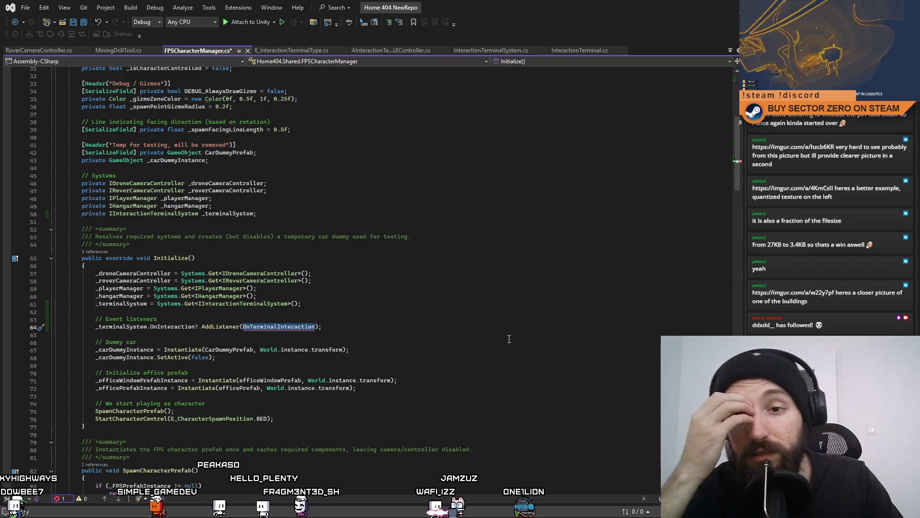
pyautogui.press('End')
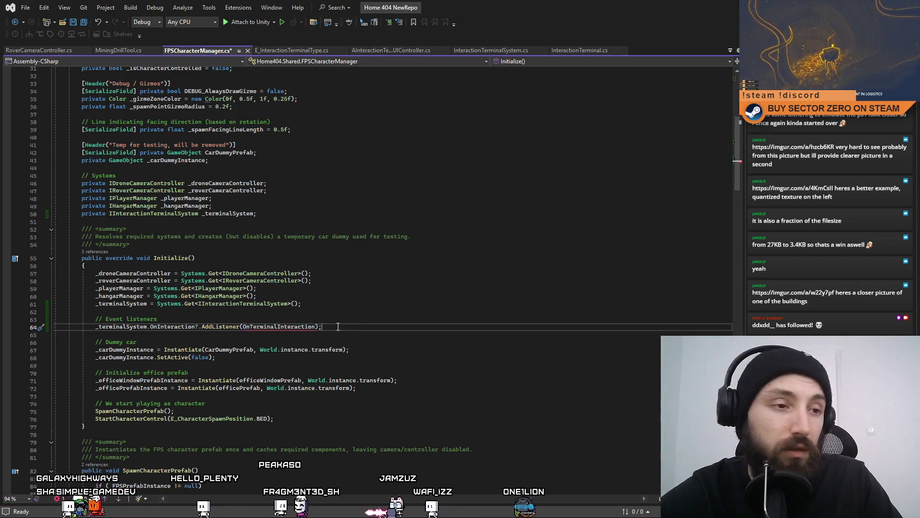
pyautogui.press('Up')
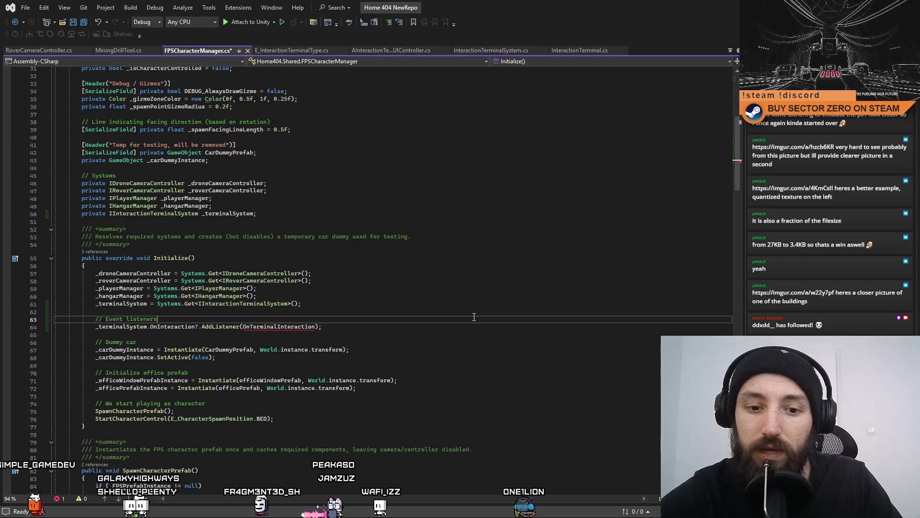
pyautogui.scroll(-2, 395, 317)
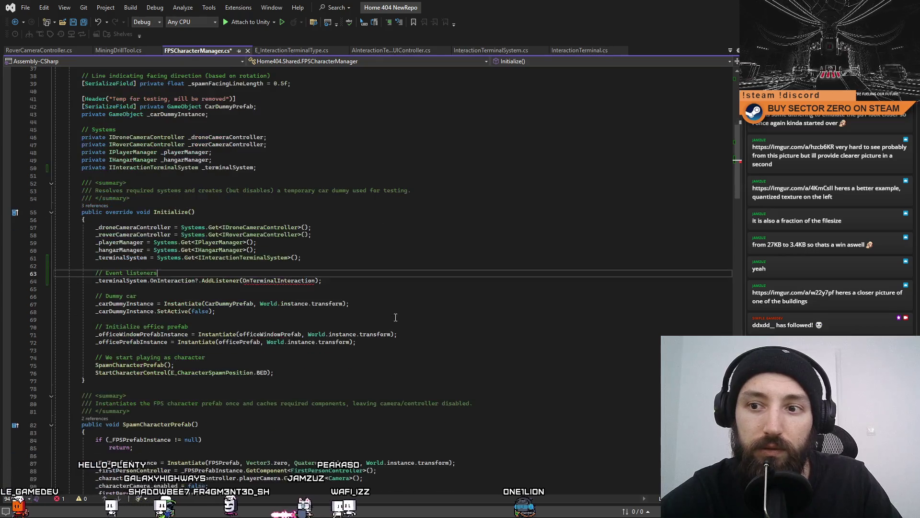
pyautogui.doubleClick(300, 283)
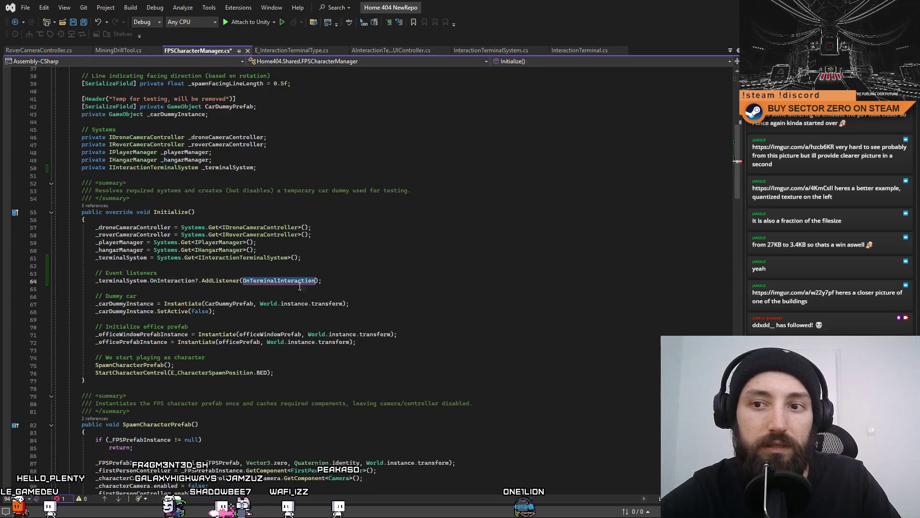
pyautogui.click(396, 288)
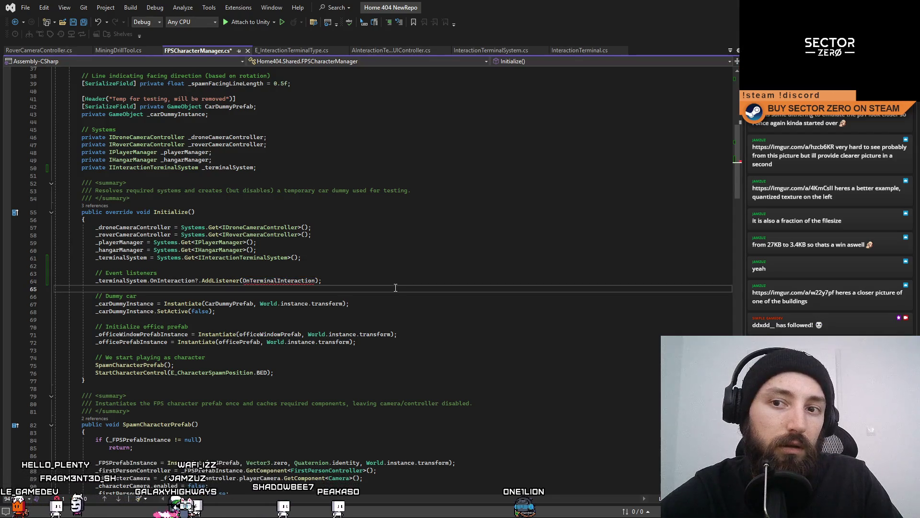
pyautogui.doubleClick(298, 282)
pyautogui.scroll(-4, 380, 300)
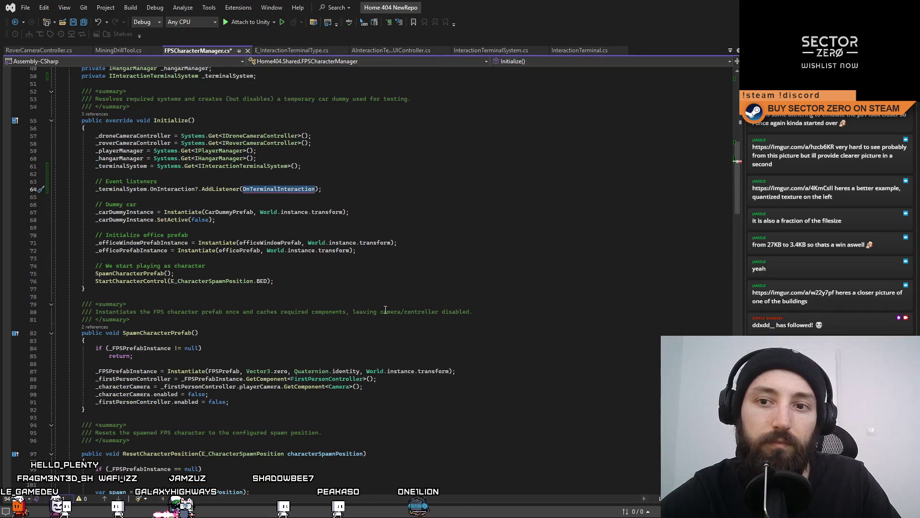
pyautogui.scroll(2, 386, 310)
pyautogui.press('End')
pyautogui.click(118, 347)
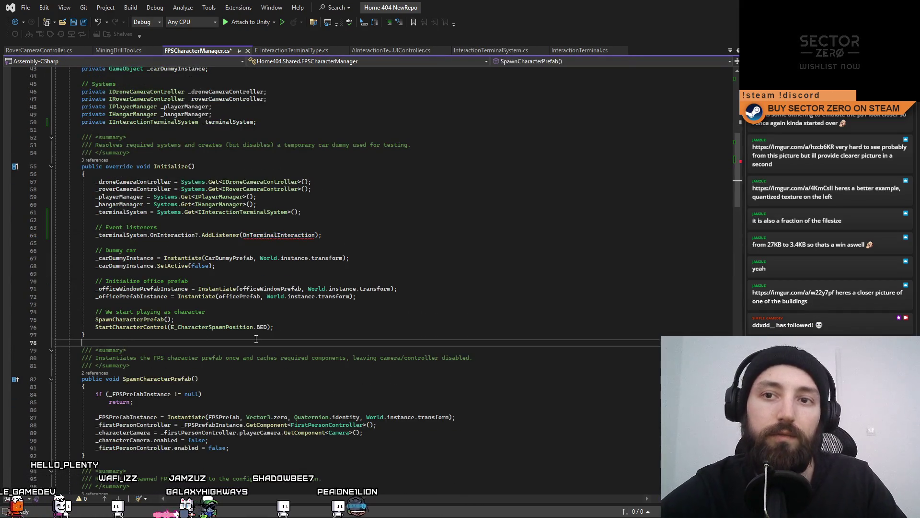
# Declare 'private void OnTerminalInteraction(OnInteractionEventData eventData)' with an empty body below Initialize.
pyautogui.press('Return')
pyautogui.press('Return')
pyautogui.press('Return')
pyautogui.press('Up')
pyautogui.press('Up')
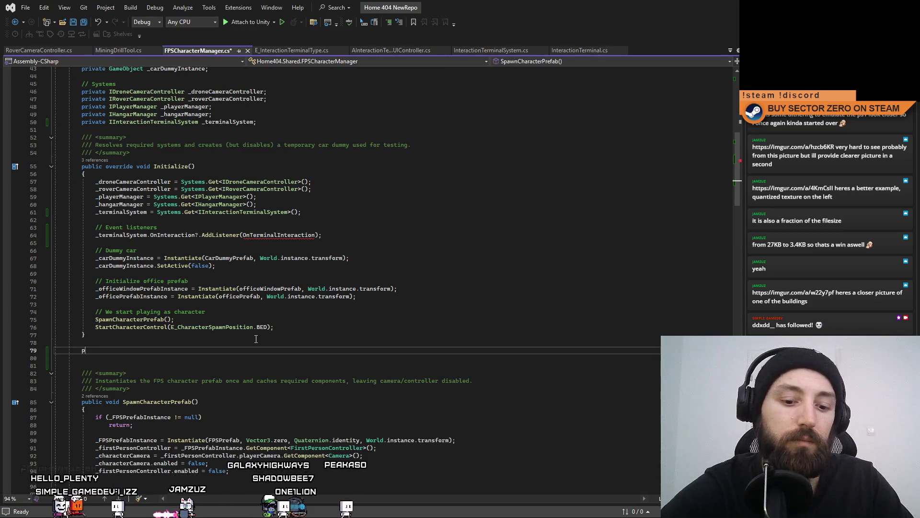
pyautogui.write('private ')
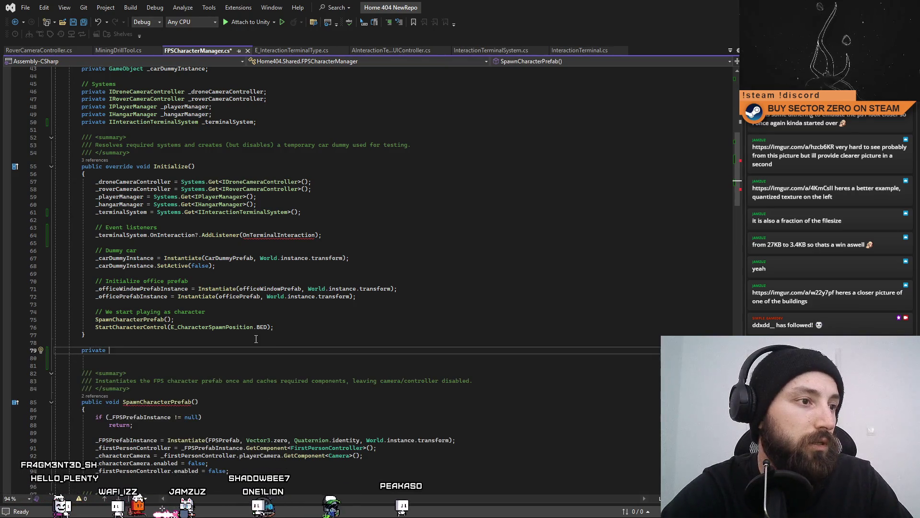
pyautogui.write('void On')
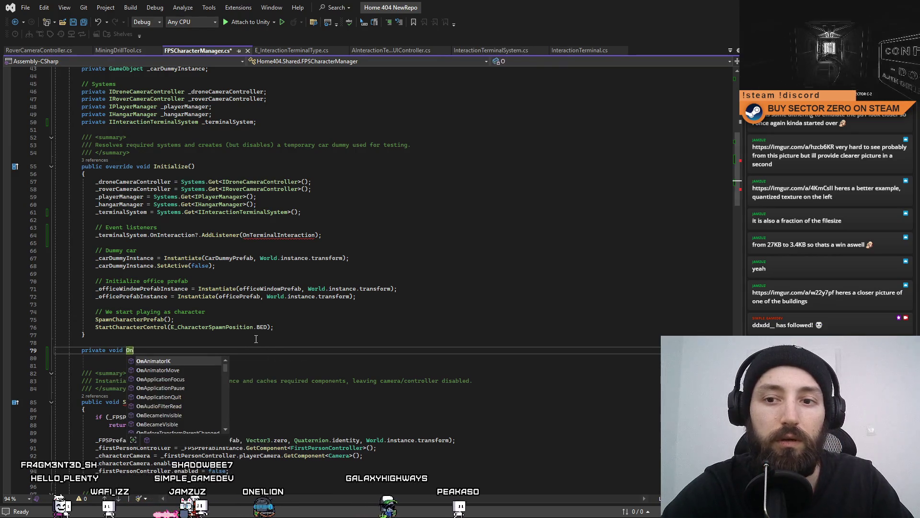
pyautogui.write('TerminalIntera')
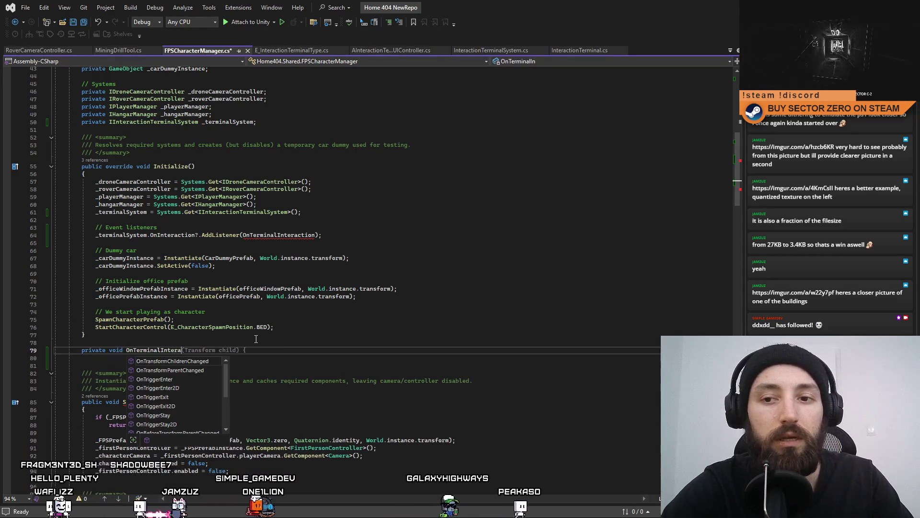
pyautogui.write('ction')
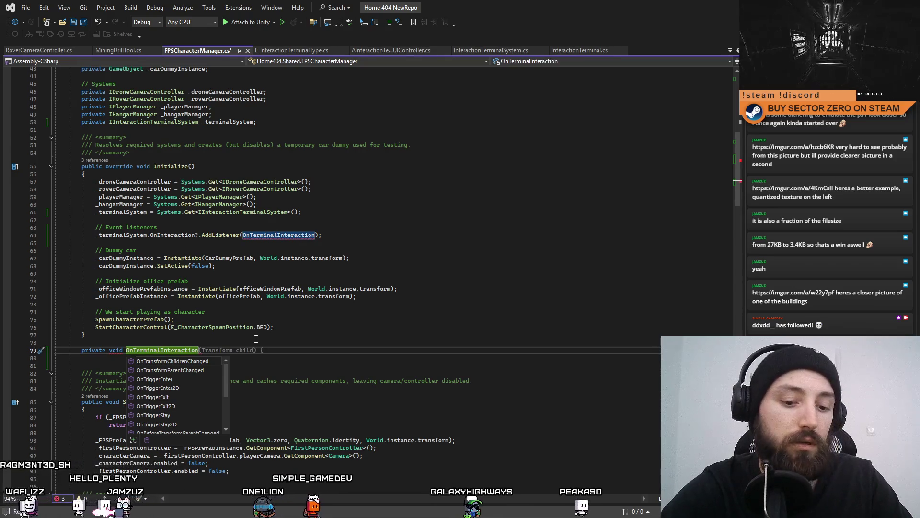
pyautogui.write('(On')
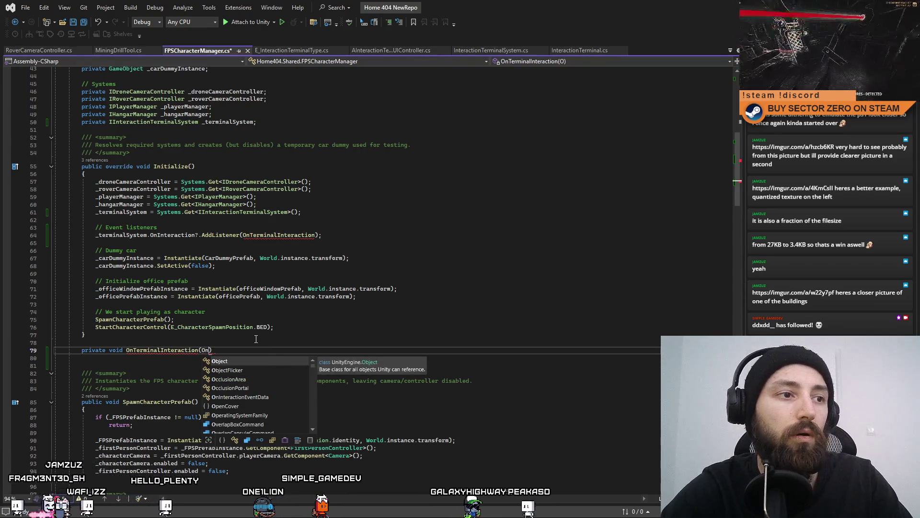
pyautogui.write('InteractionEvent')
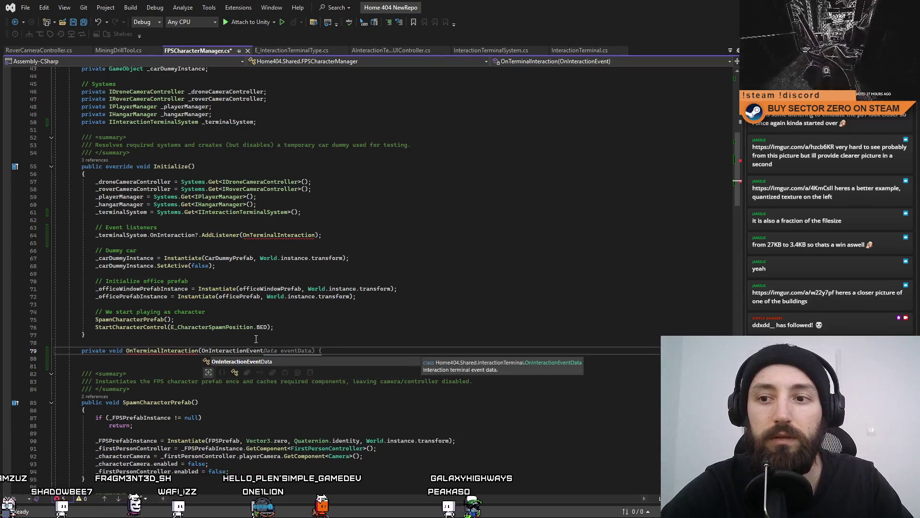
pyautogui.press('Tab')
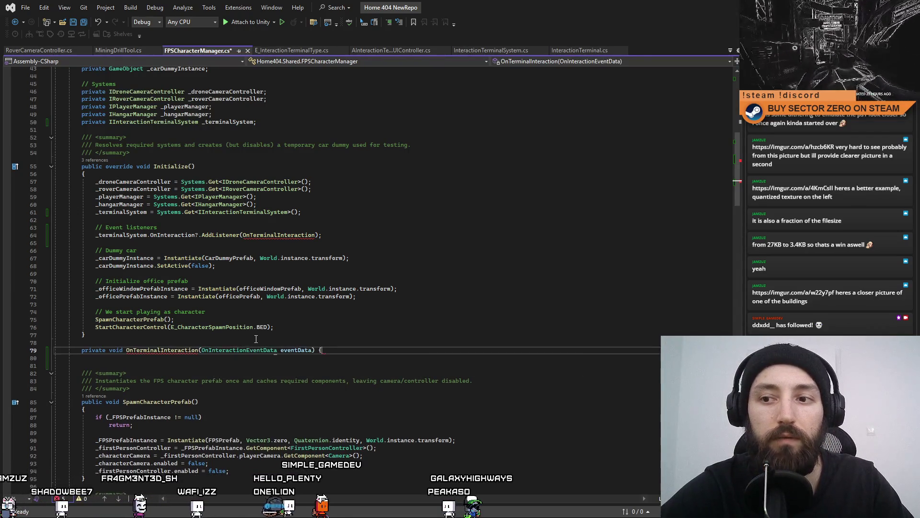
pyautogui.write('{')
pyautogui.press('Return')
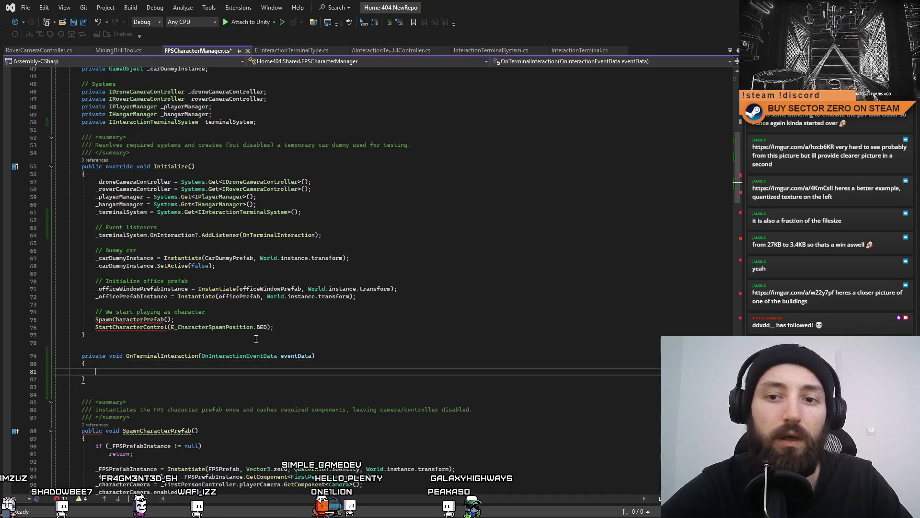
pyautogui.click(256, 338)
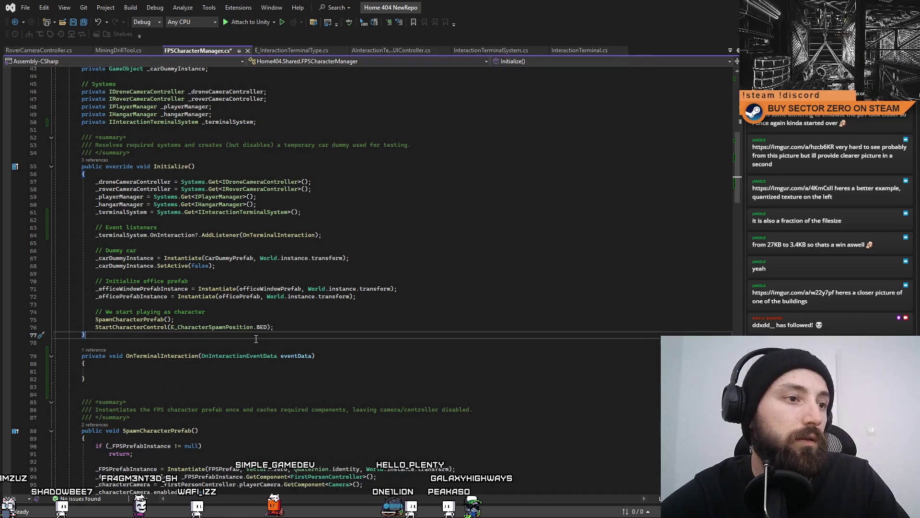
# Add an if-block checking eventData.terminalType.Equals(E_InteractionTerminalType.EXIT_HANGAR).
pyautogui.click(182, 373)
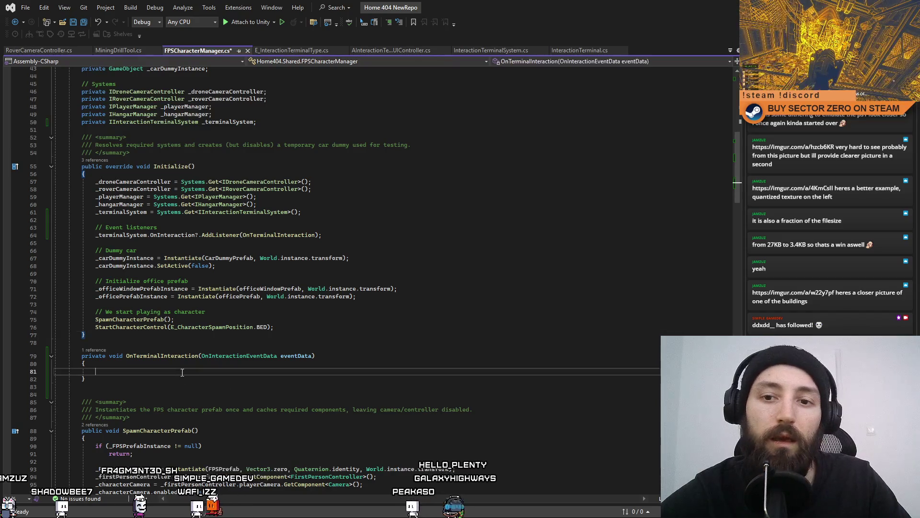
pyautogui.write('if(eventDa')
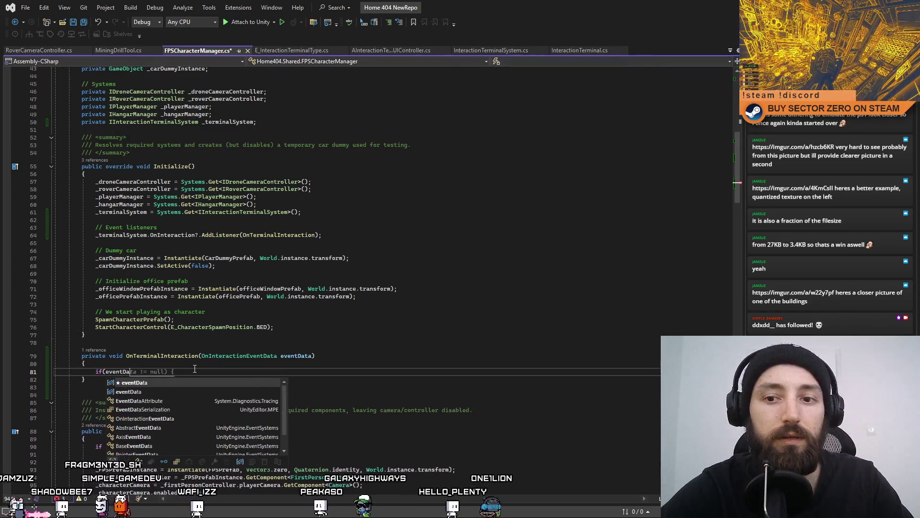
pyautogui.press('Tab')
pyautogui.write('.')
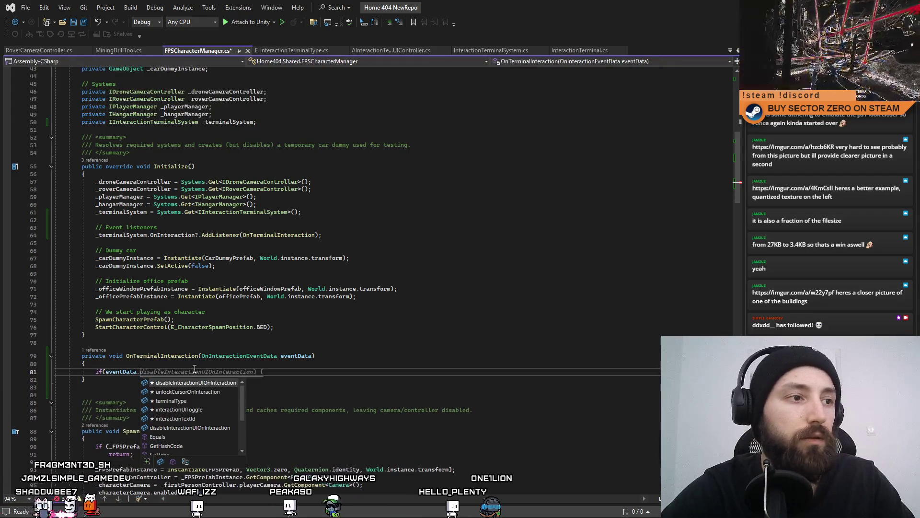
pyautogui.write('terminalType.equ')
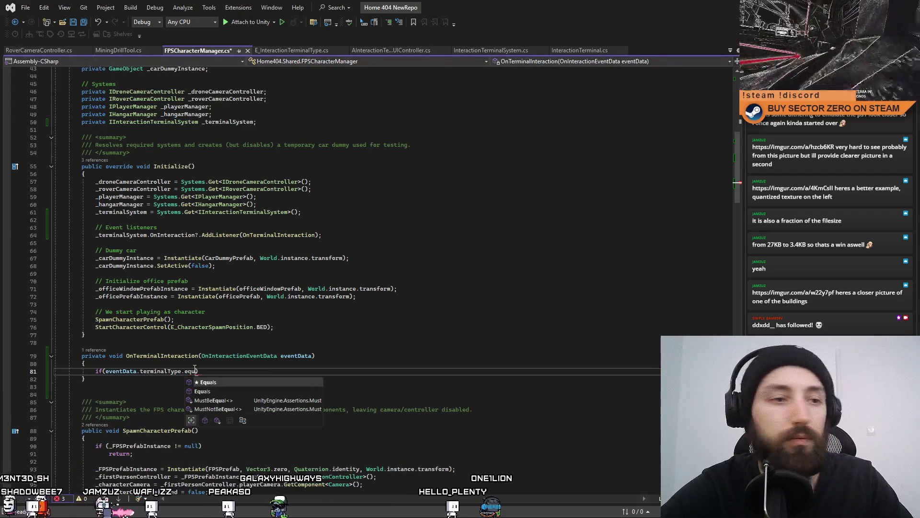
pyautogui.press('Tab')
pyautogui.write('(Ein')
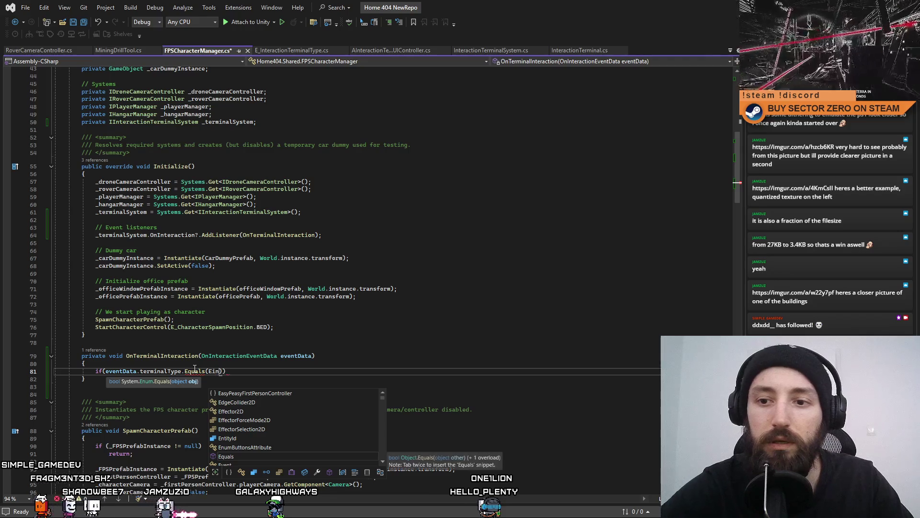
pyautogui.press('BackSpace')
pyautogui.press('BackSpace')
pyautogui.write('_I')
pyautogui.press('Tab')
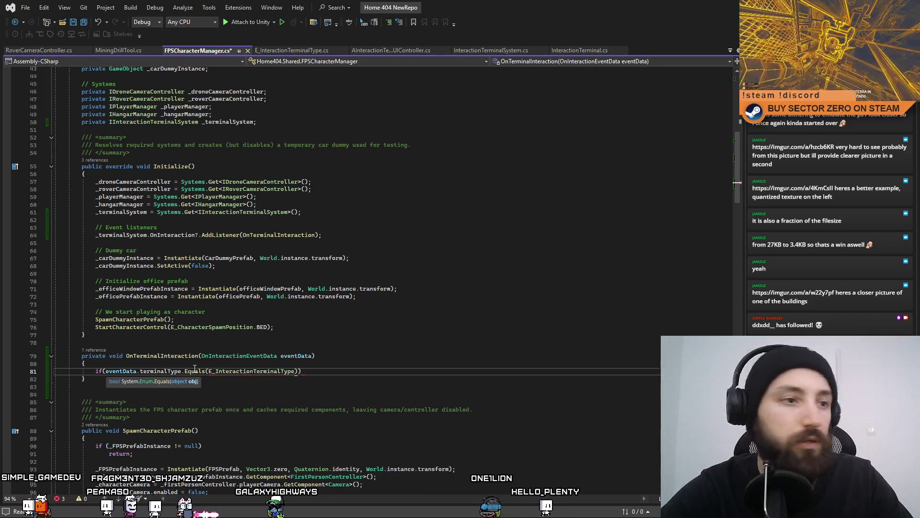
pyautogui.write('.')
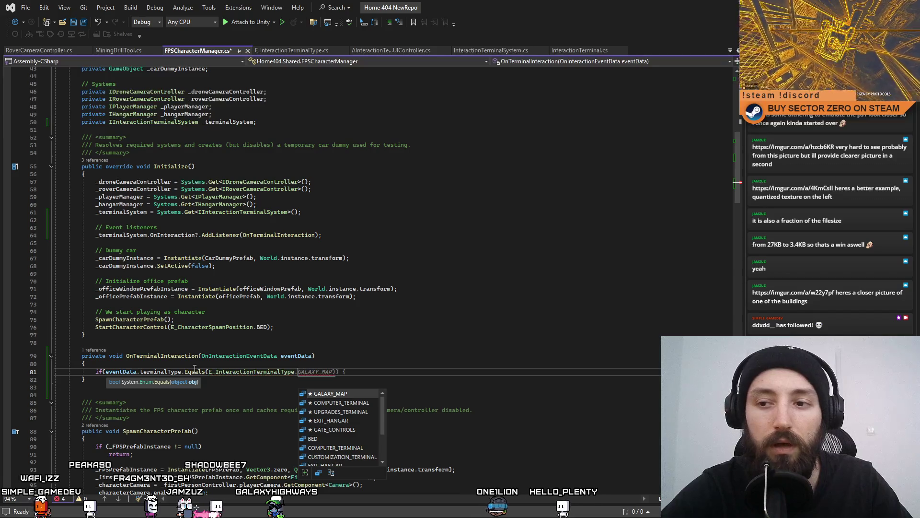
pyautogui.press('Down')
pyautogui.press('Down')
pyautogui.press('Down')
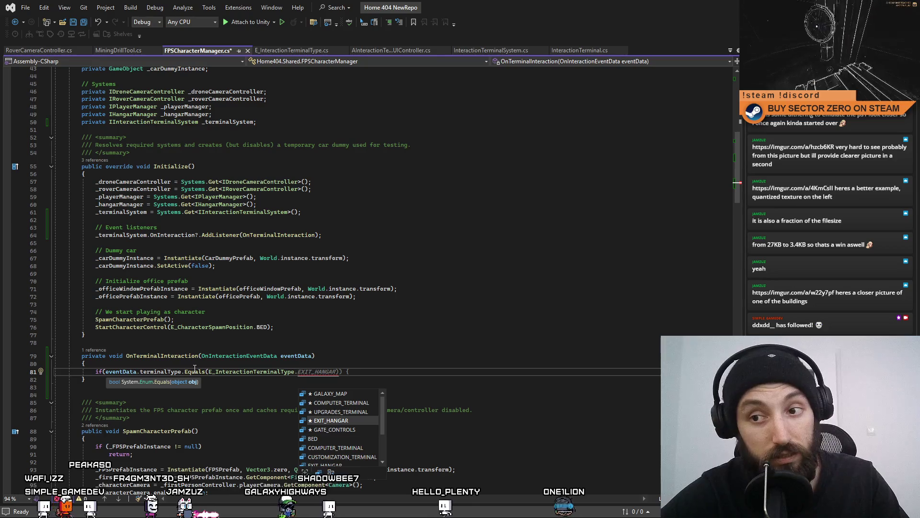
pyautogui.press('Tab')
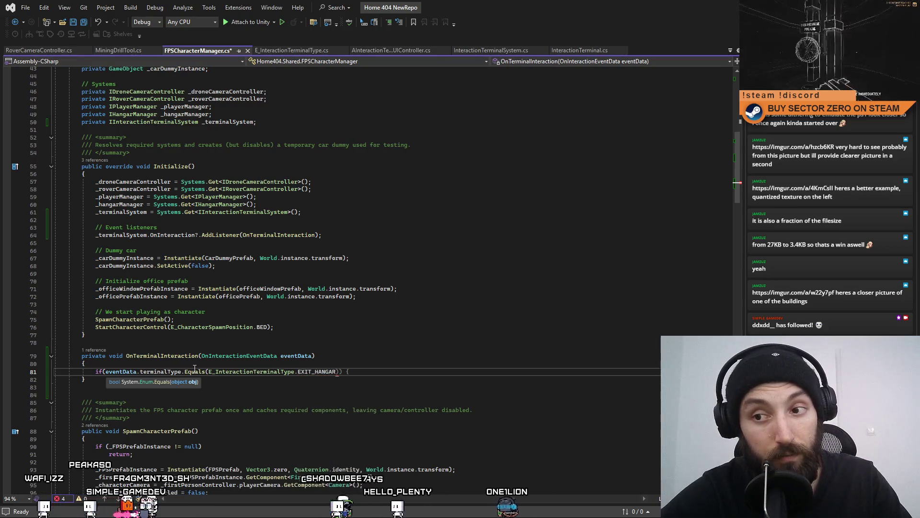
pyautogui.write(')')
pyautogui.write(';')
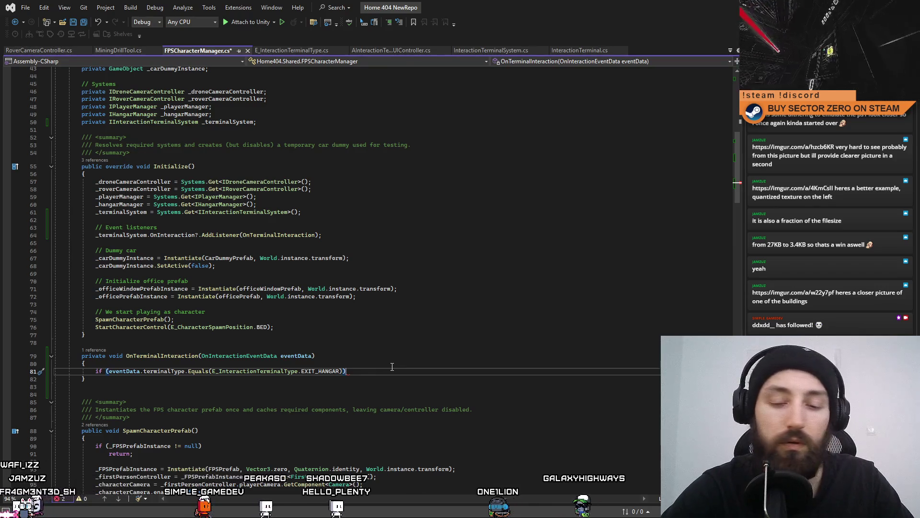
pyautogui.write('{')
pyautogui.press('Return')
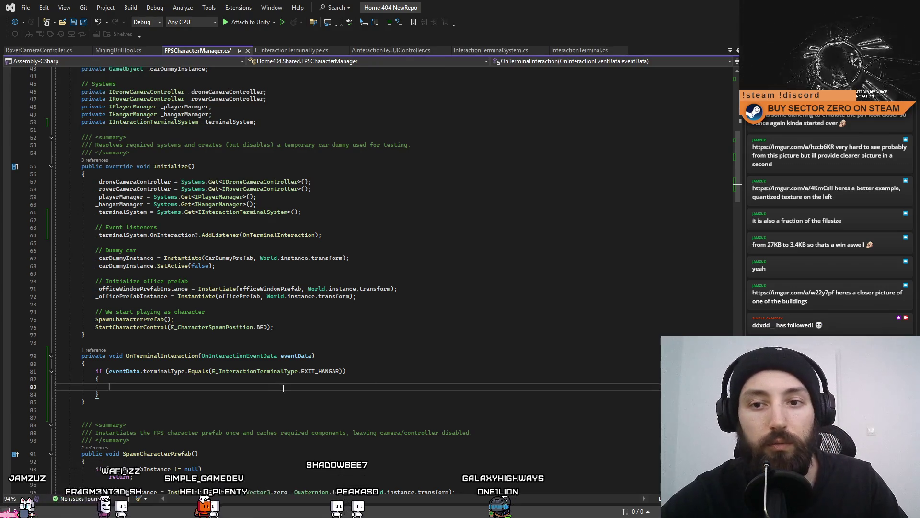
# Look up the ResetCharacterPosition and StartCharacterControl method names in FPSCharacterManager.cs.
pyautogui.scroll(-7, 283, 388)
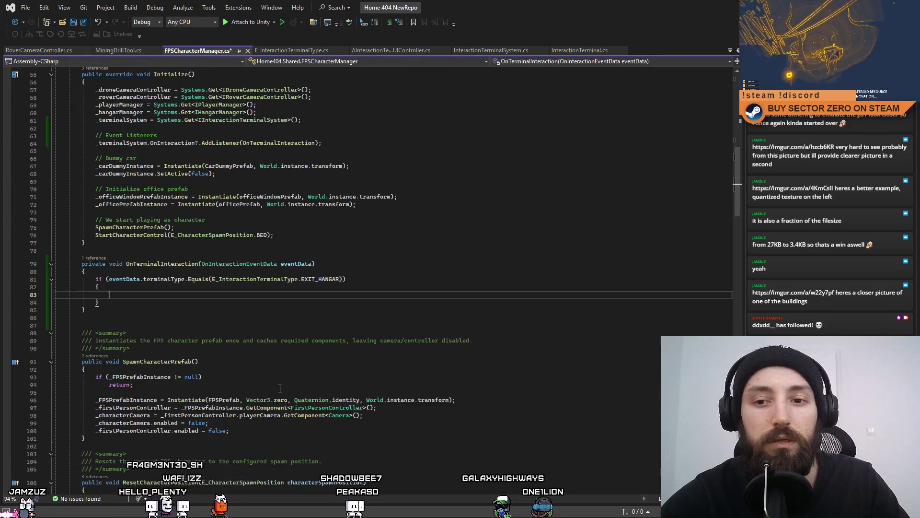
pyautogui.scroll(10, 204, 323)
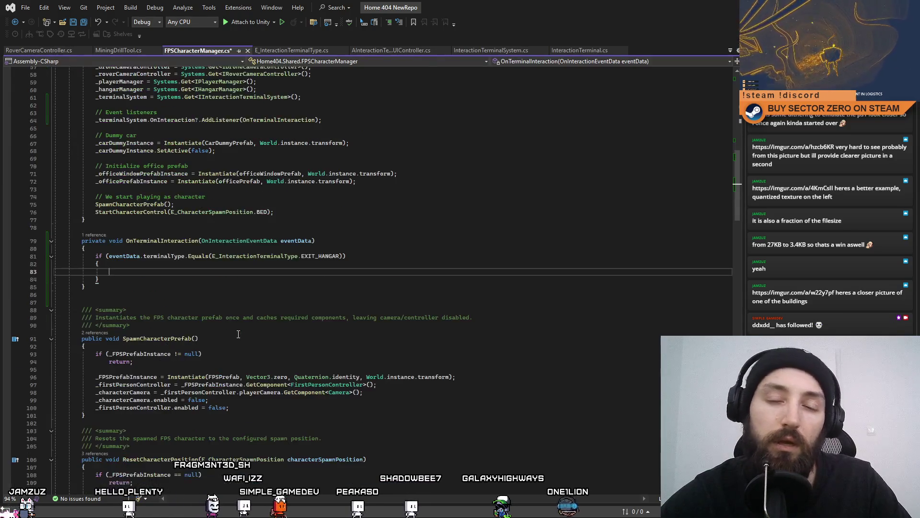
pyautogui.scroll(-14, 201, 339)
pyautogui.scroll(-4, 203, 336)
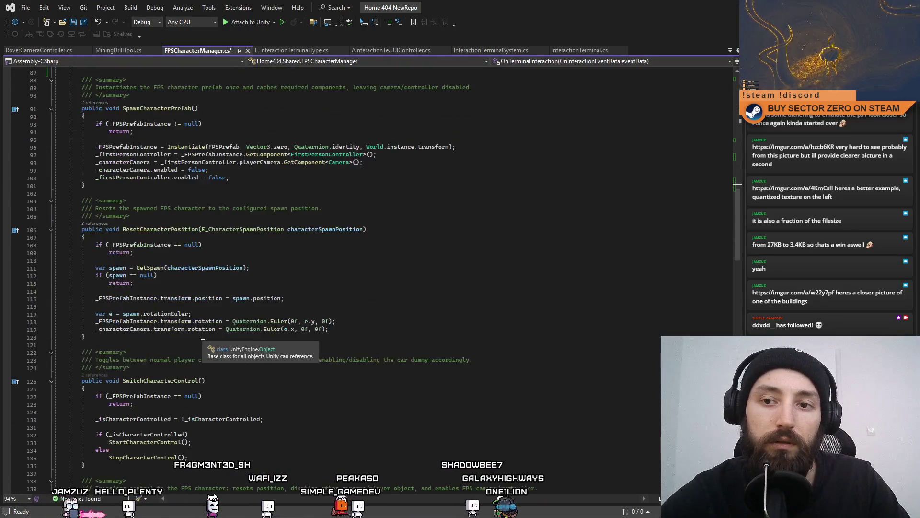
pyautogui.doubleClick(163, 230)
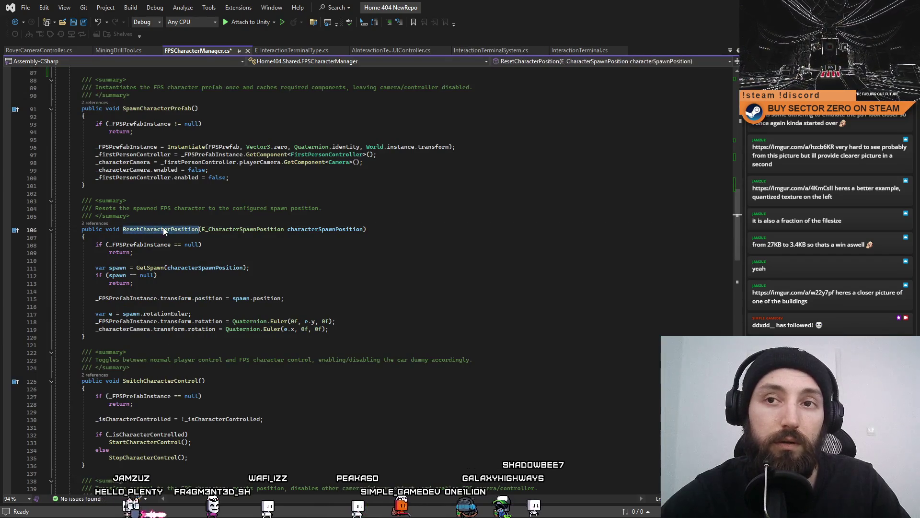
pyautogui.scroll(2, 302, 296)
pyautogui.scroll(3, 313, 301)
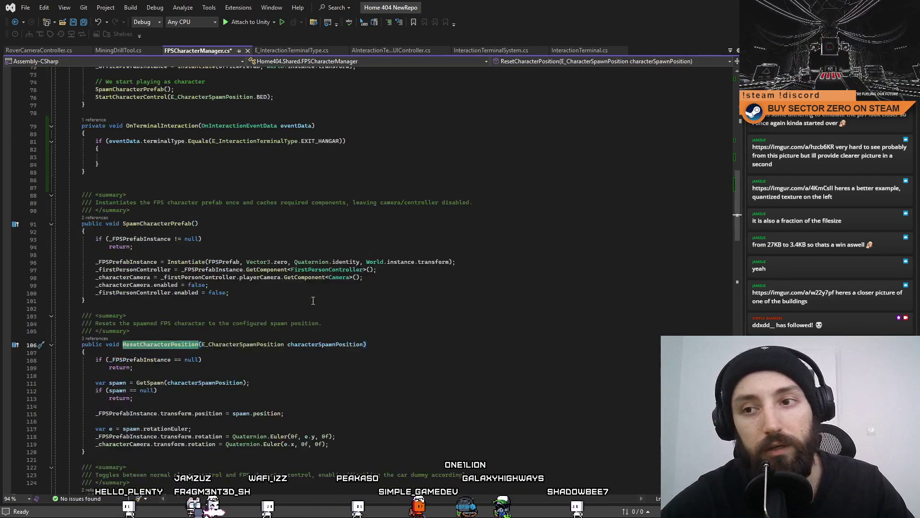
pyautogui.scroll(-9, 188, 248)
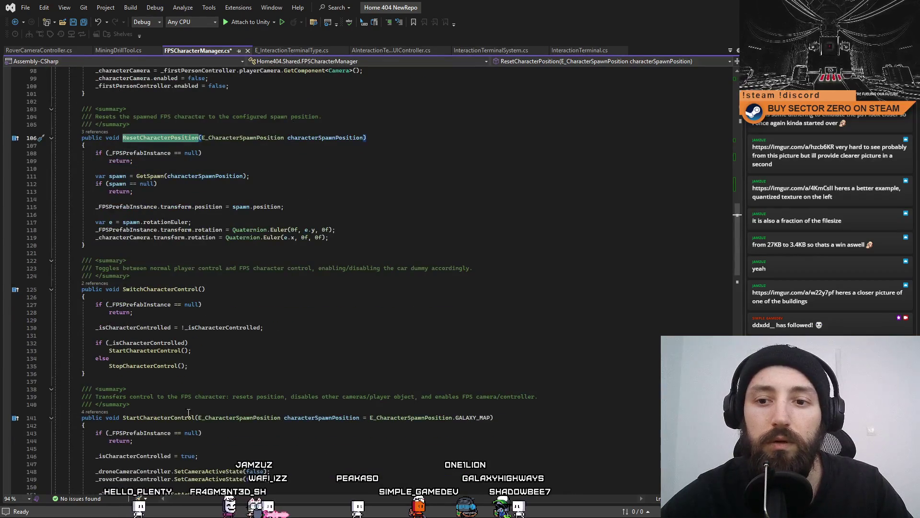
pyautogui.doubleClick(159, 417)
pyautogui.scroll(10, 334, 323)
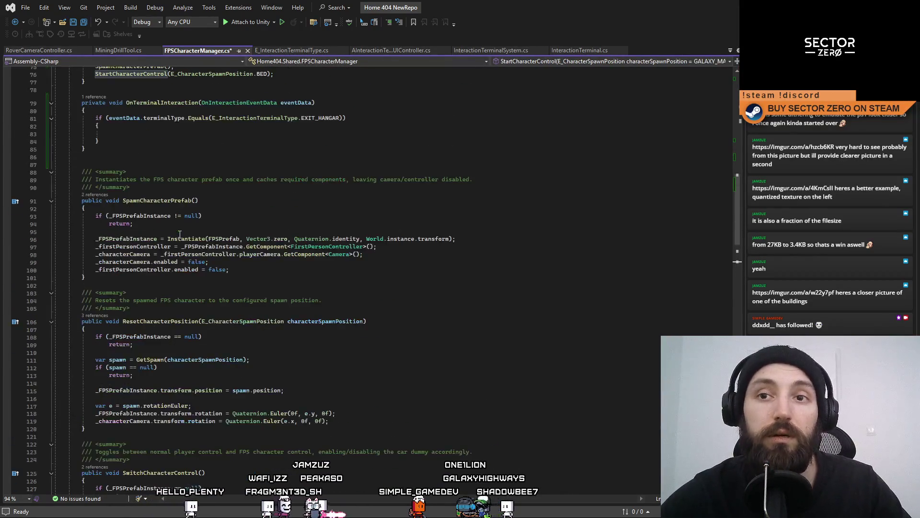
# Complete the EXIT_HANGAR block's call as StartCharacterControl(E_CharacterSpawnPosition.CAR_RAMP).
pyautogui.click(324, 206)
pyautogui.write('(')
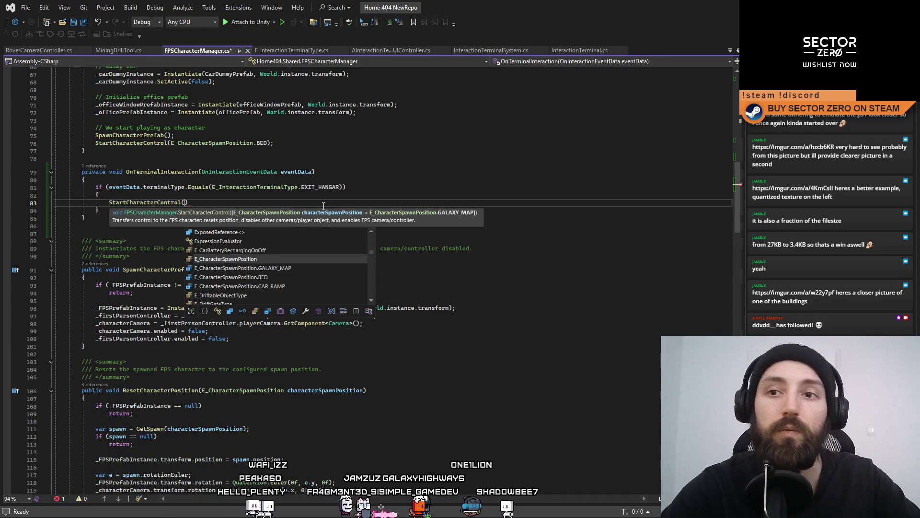
pyautogui.press('Tab')
pyautogui.write('.')
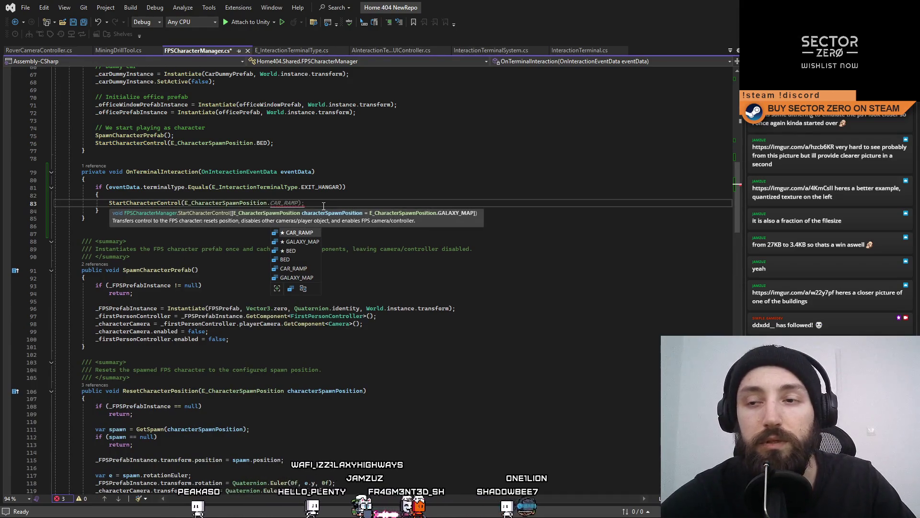
pyautogui.press('Tab')
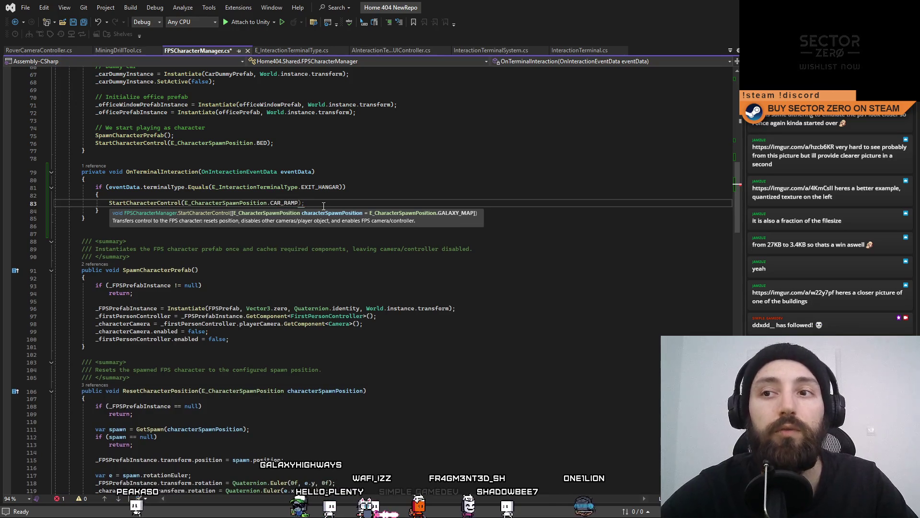
pyautogui.write(');')
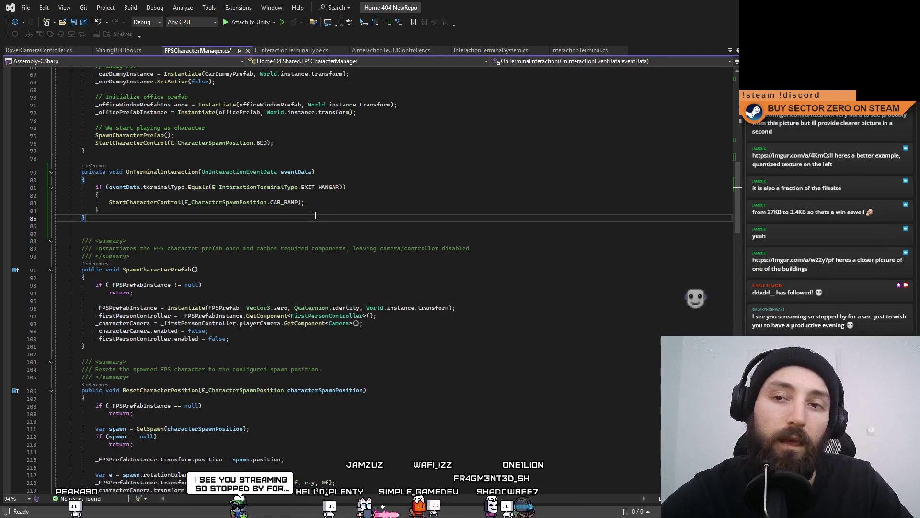
pyautogui.click(311, 211)
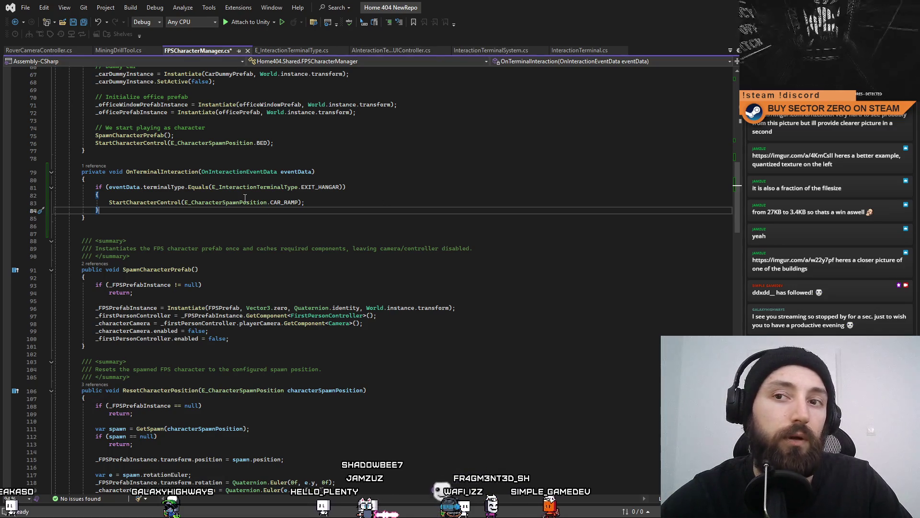
pyautogui.moveTo(293, 199)
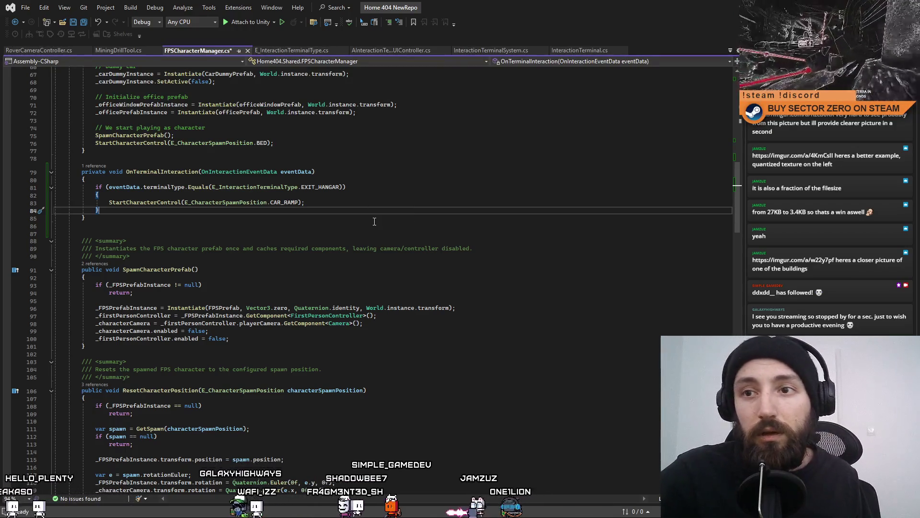
pyautogui.click(326, 217)
pyautogui.scroll(1, 337, 229)
# Add _terminalSystem.CloseTerminal(E_InteractionTerminalType.EXIT_HANGAR) on a new line below the CAR_RAMP call.
pyautogui.click(338, 228)
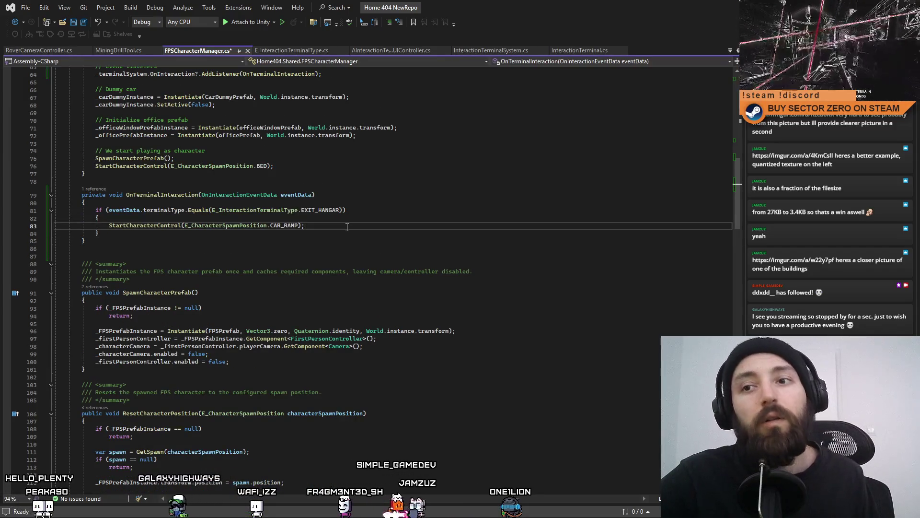
pyautogui.scroll(3, 348, 227)
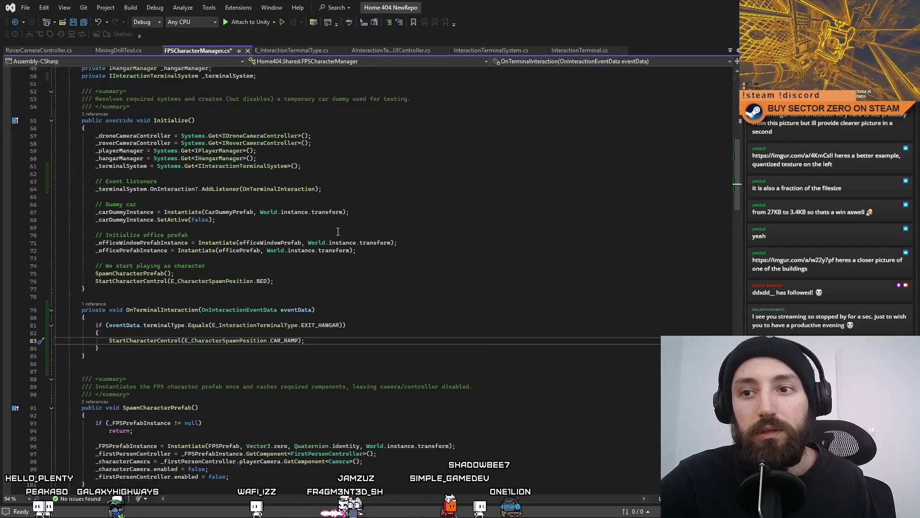
pyautogui.scroll(1, 338, 244)
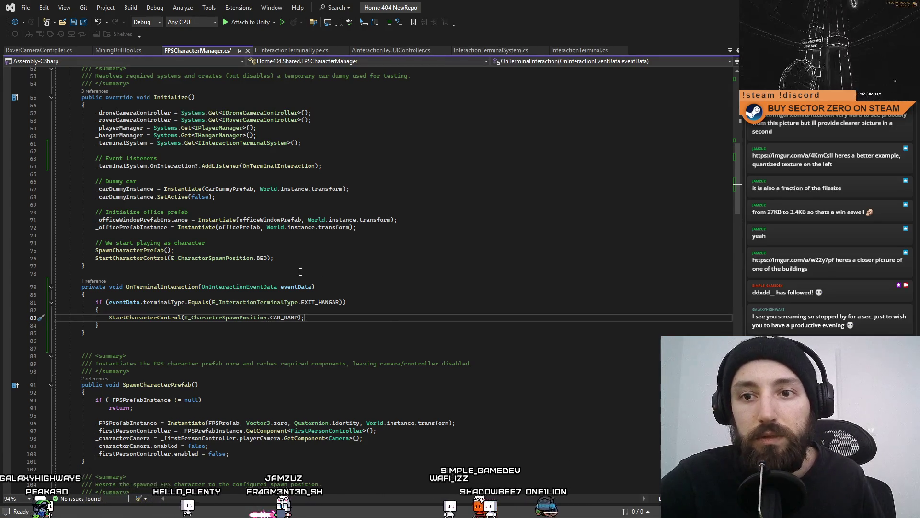
pyautogui.press('Return')
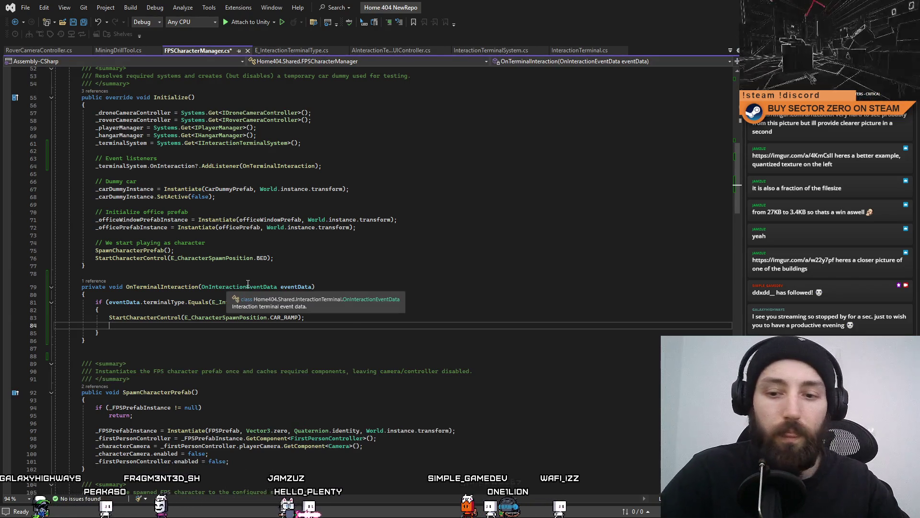
pyautogui.write('_termin')
pyautogui.press('Tab')
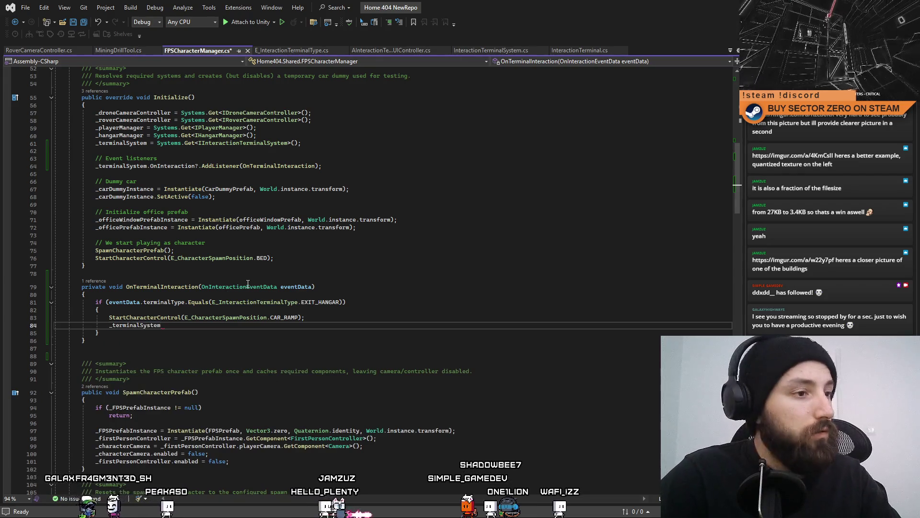
pyautogui.write('.Clo')
pyautogui.press('Tab')
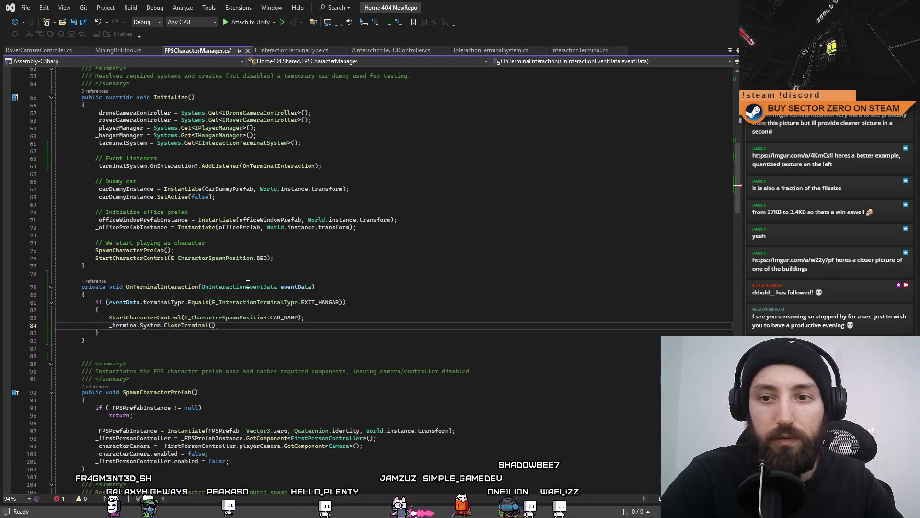
pyautogui.write('(')
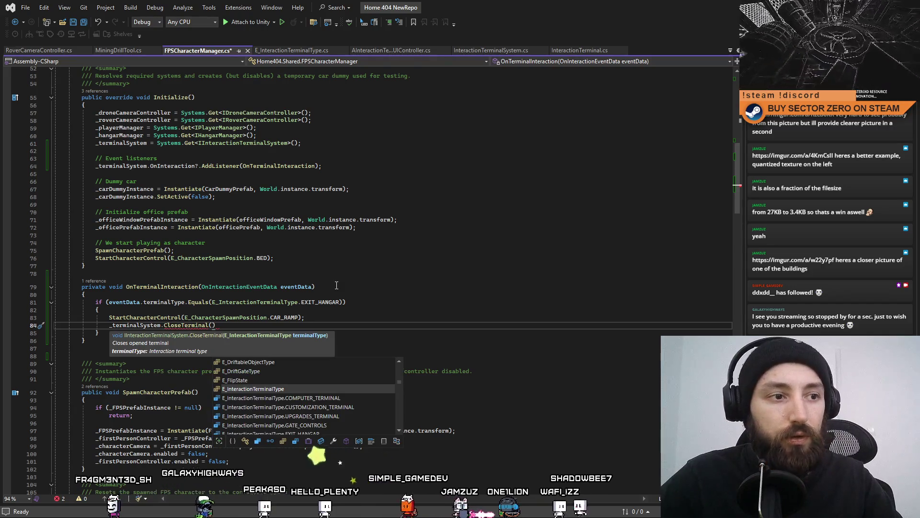
pyautogui.press('Tab')
pyautogui.write('.')
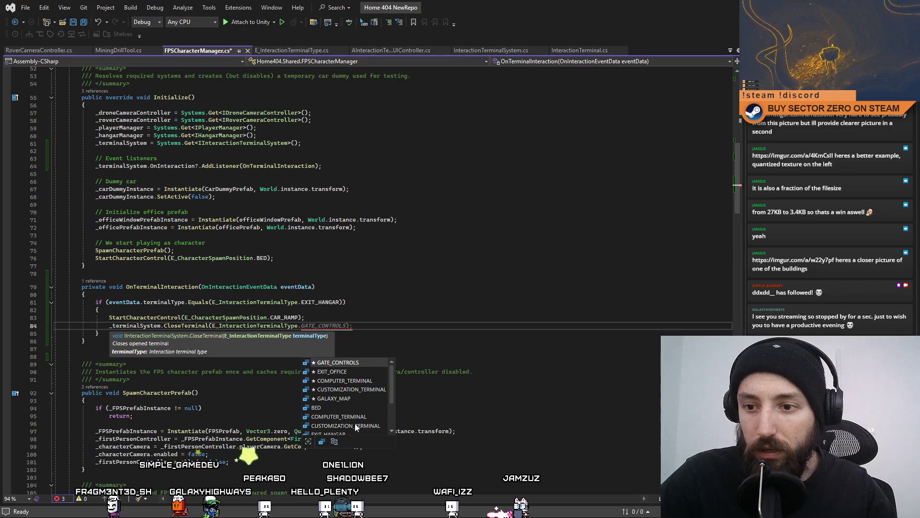
pyautogui.scroll(-2, 353, 373)
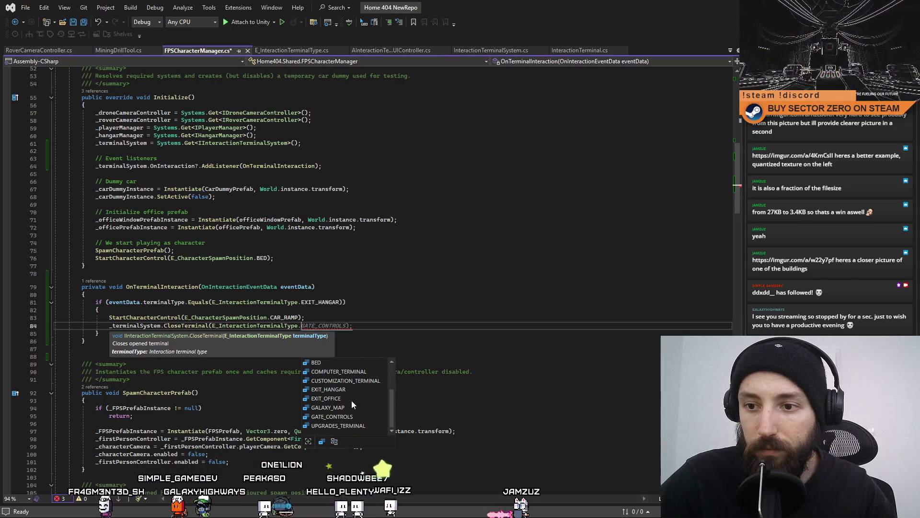
pyautogui.doubleClick(355, 392)
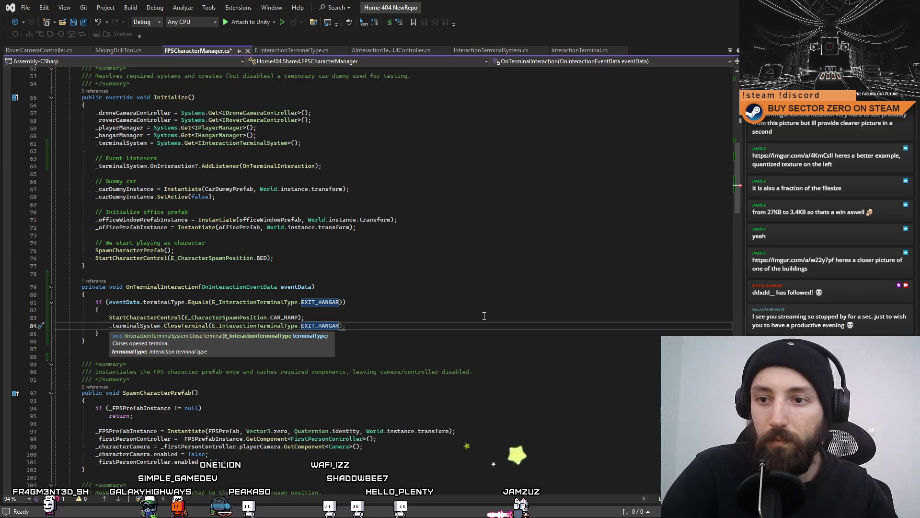
pyautogui.press('Escape')
# Paste EXIT_HANGAR over the CAR_RAMP value on line 83 and review the EXIT_HANGAR block.
pyautogui.click(317, 302)
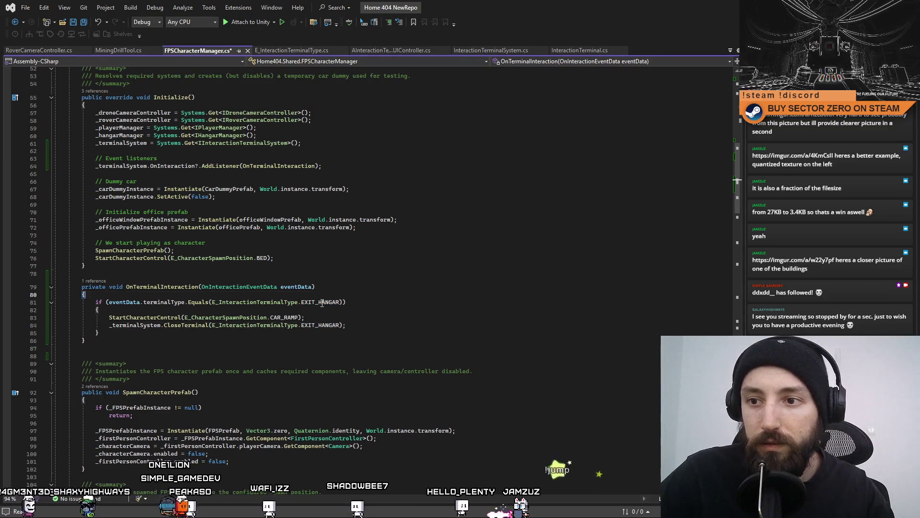
pyautogui.click(289, 312)
pyautogui.doubleClick(287, 317)
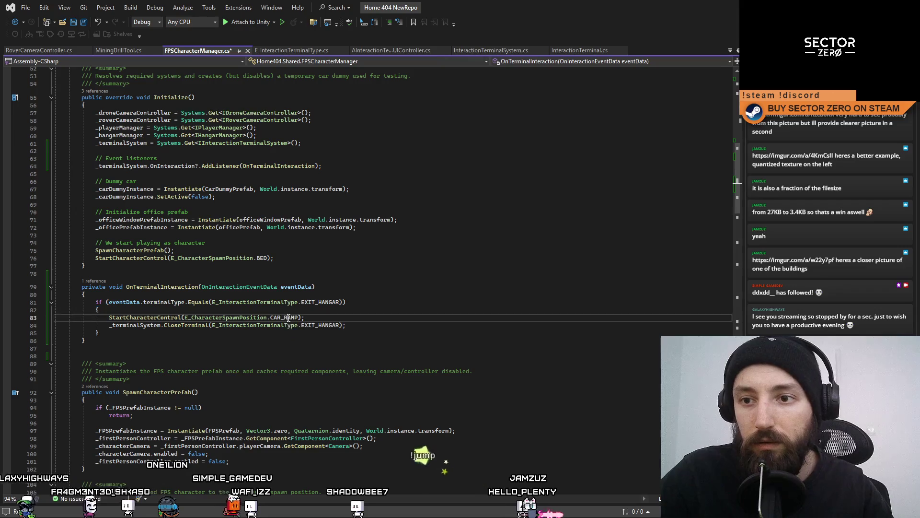
pyautogui.write('EXIT_HANGAR')
pyautogui.click(401, 330)
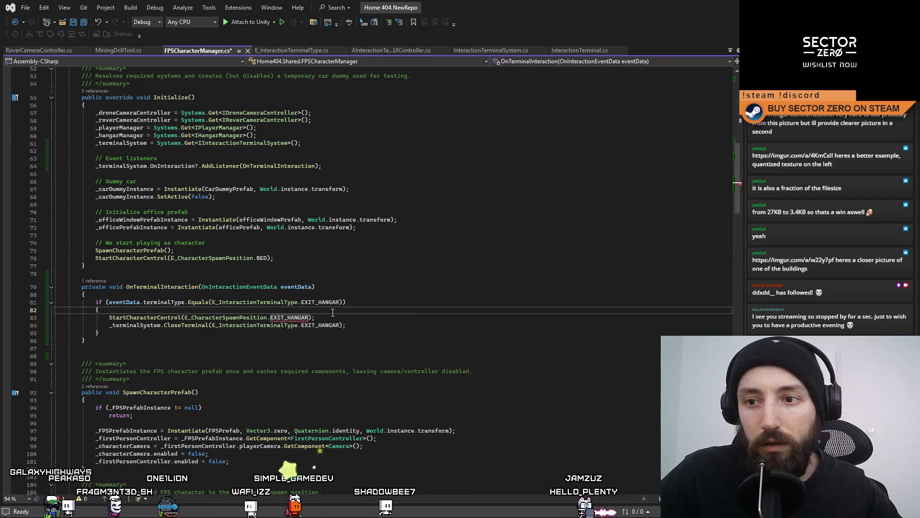
pyautogui.doubleClick(289, 318)
pyautogui.write('CAR_RAMP')
pyautogui.click(528, 294)
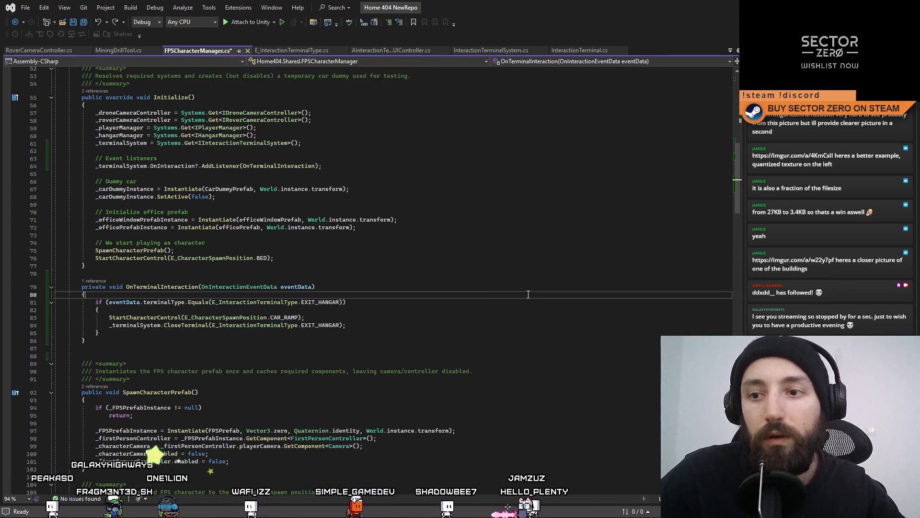
pyautogui.click(424, 312)
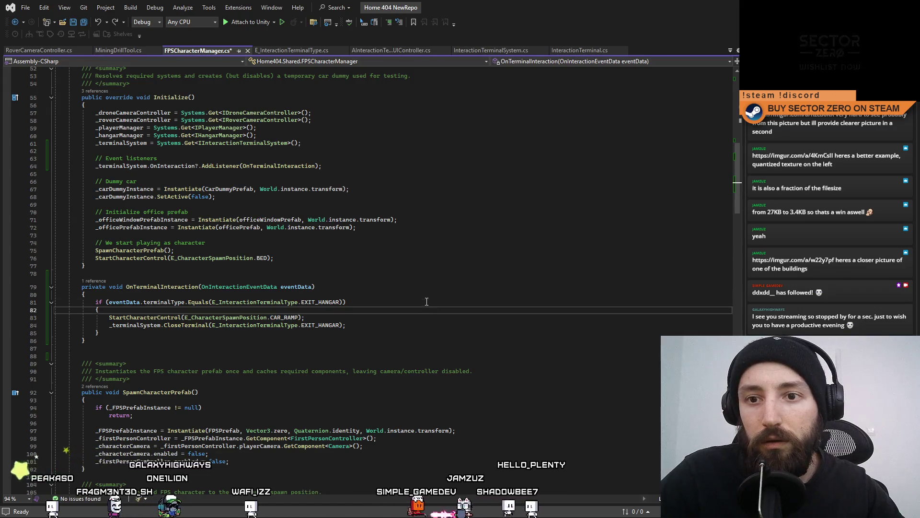
pyautogui.click(421, 319)
# Save FPSCharacterManager.cs and return to the Unity editor.
pyautogui.hotkey('ctrl', 's')
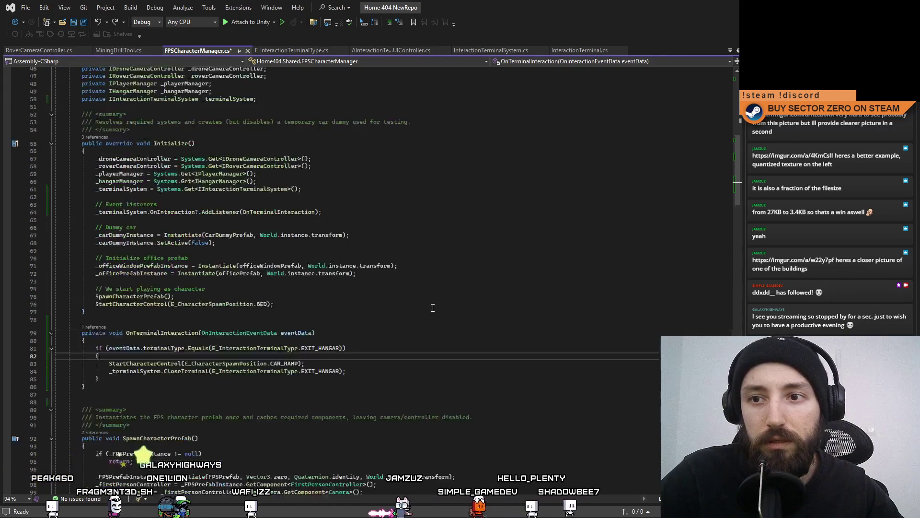
pyautogui.scroll(6, 423, 315)
pyautogui.click(492, 356)
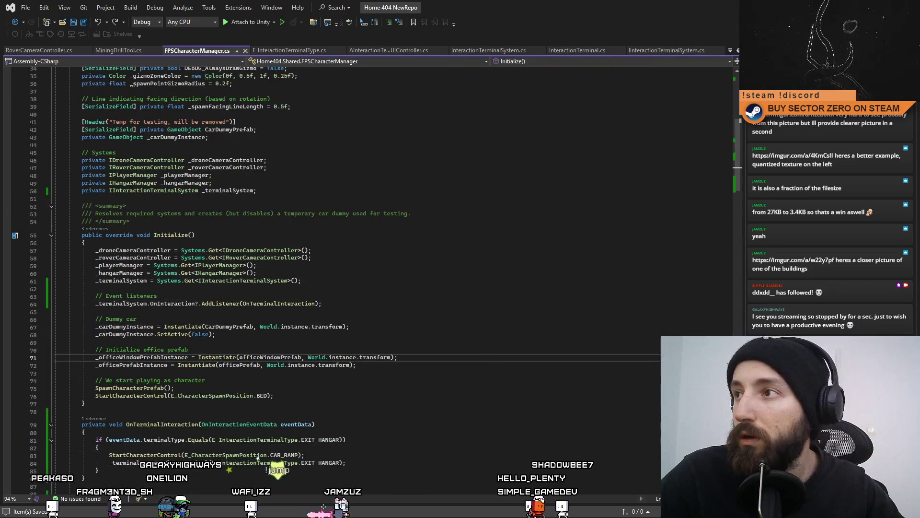
pyautogui.hotkey('alt', 'Tab')
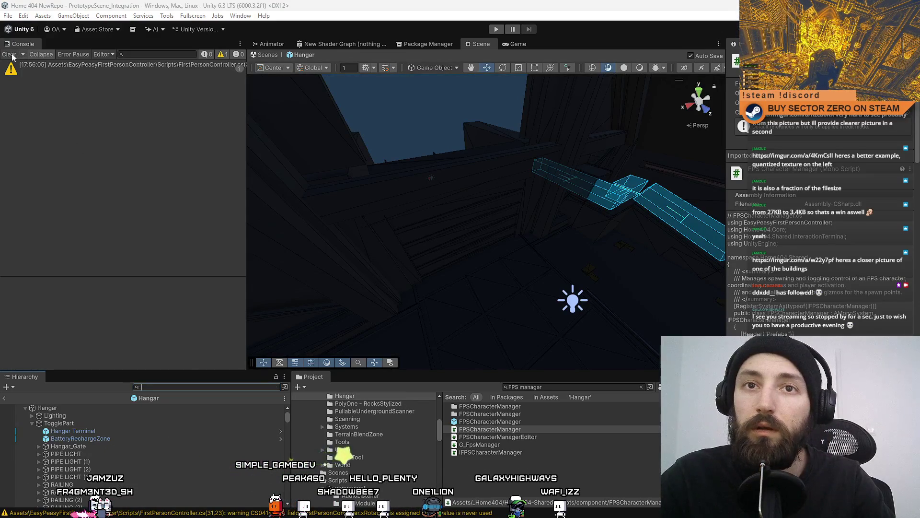
# Clear the Console messages and run the Hangar scene in Play mode.
pyautogui.click(12, 55)
pyautogui.click(497, 29)
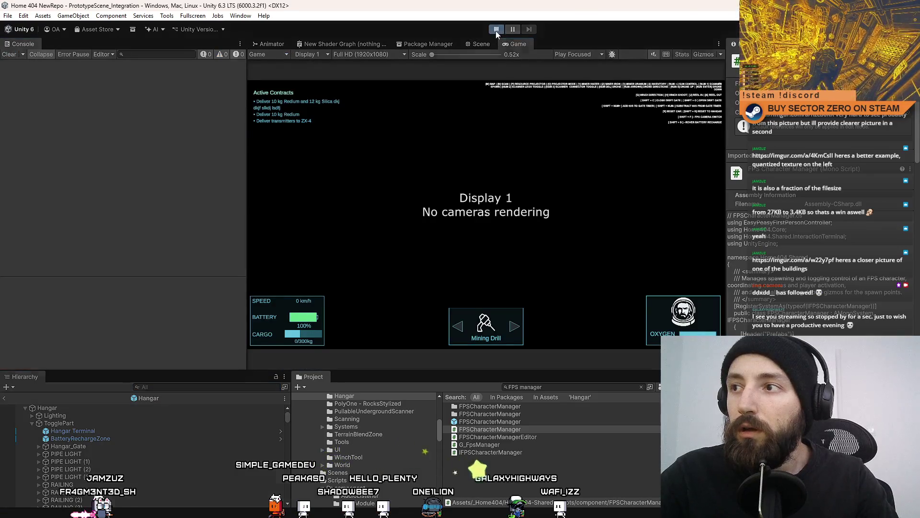
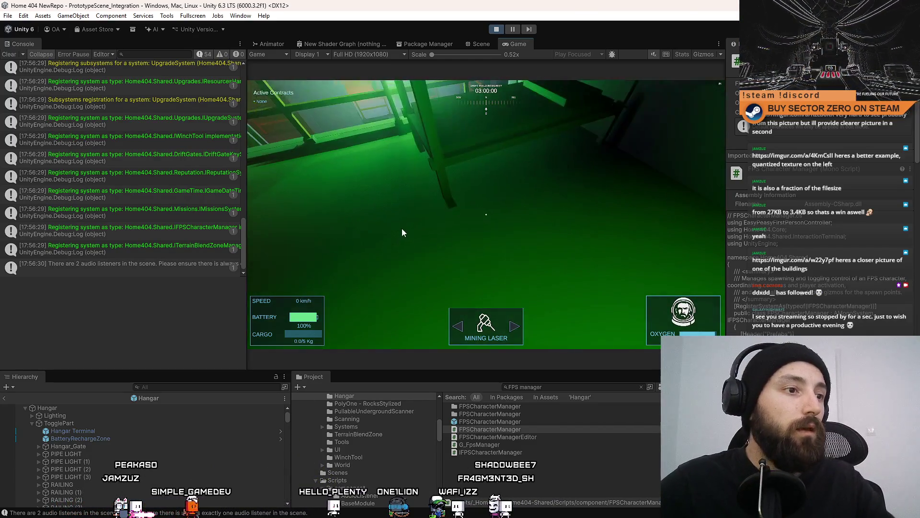
# Take control of the first-person view in the Game view, look around, and clear the console.
pyautogui.click(402, 228)
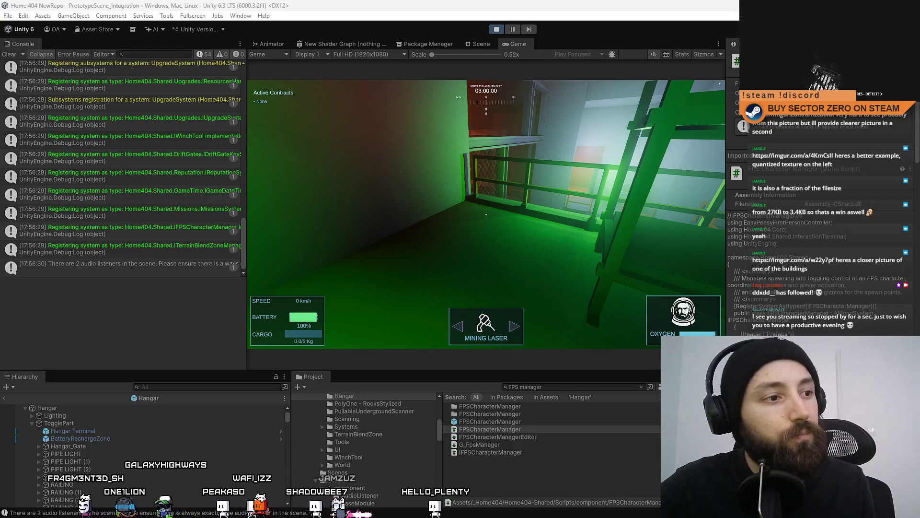
pyautogui.click(393, 160)
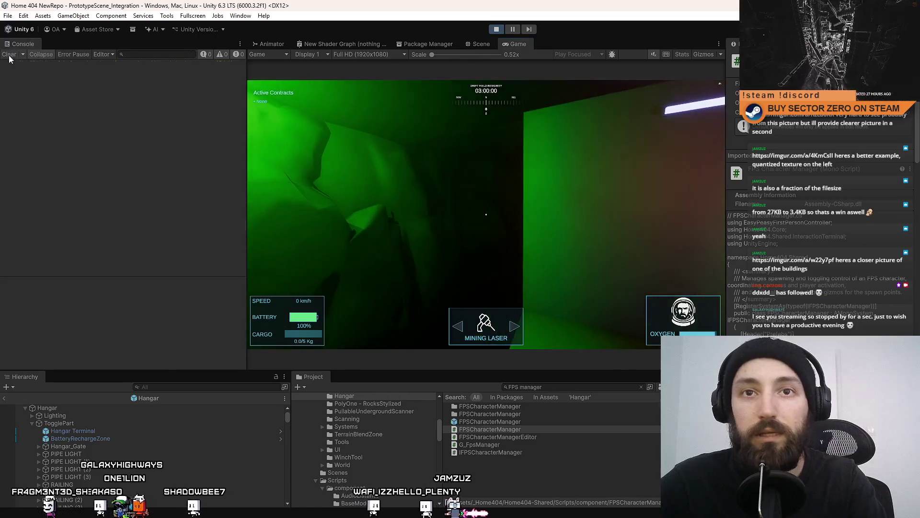
# In fullscreen, walk the character through the orange corridor and walkway to the rover tunnel.
pyautogui.press('F10')
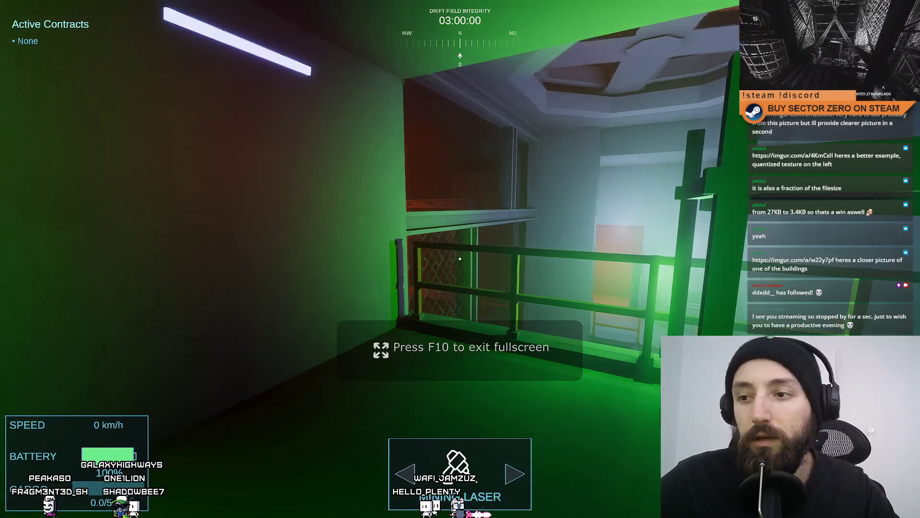
pyautogui.press('w')
pyautogui.press('w')
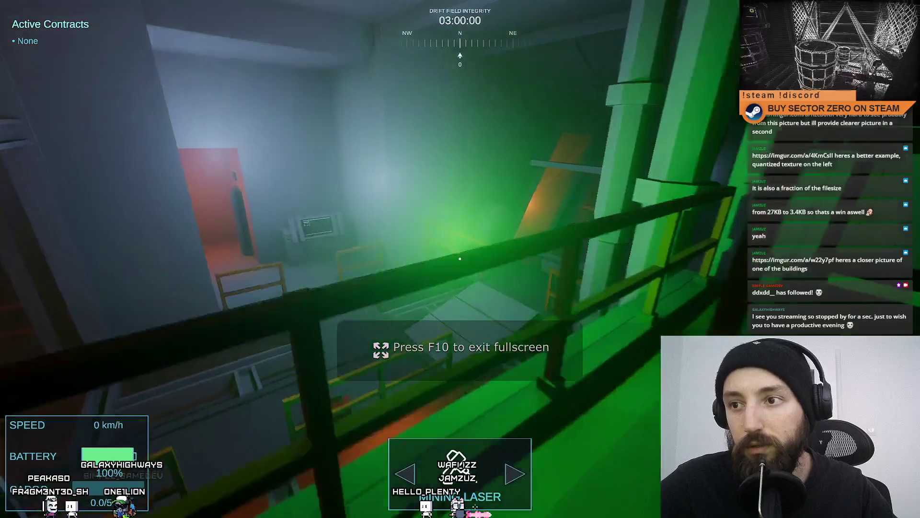
pyautogui.press('w')
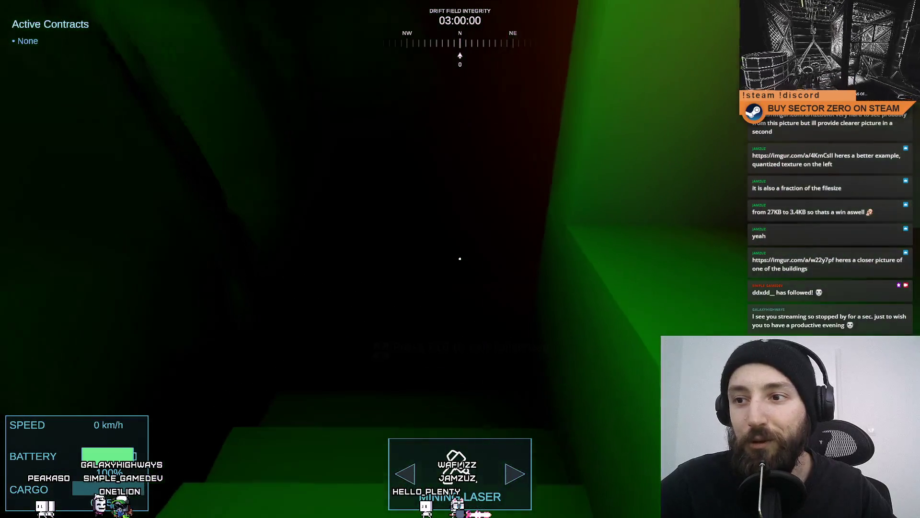
pyautogui.press('w')
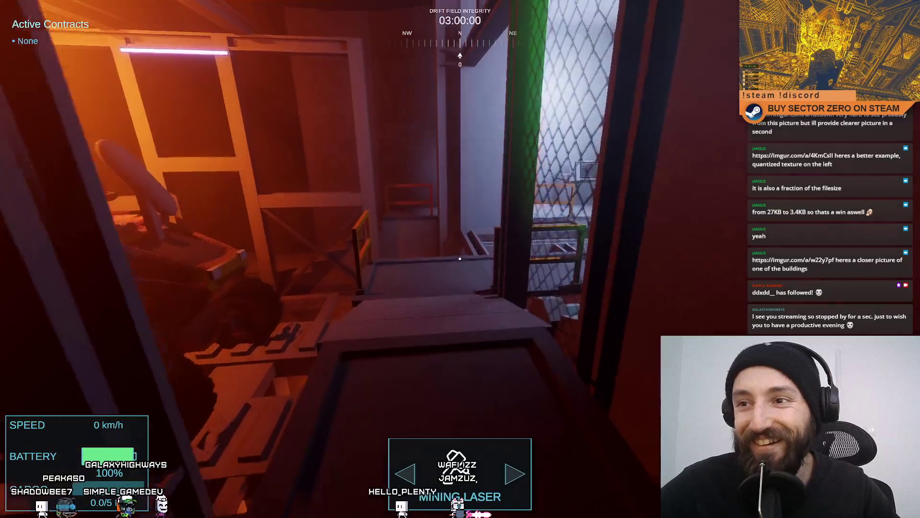
pyautogui.press('w')
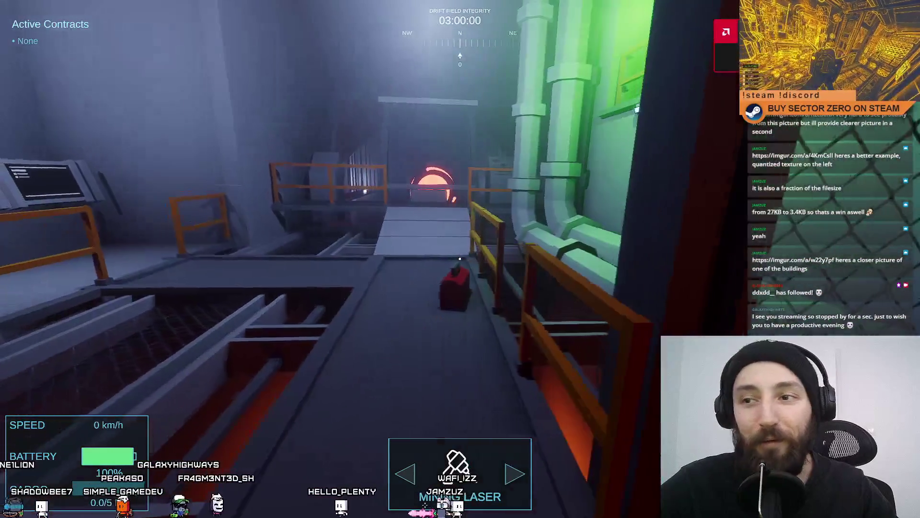
pyautogui.press('w')
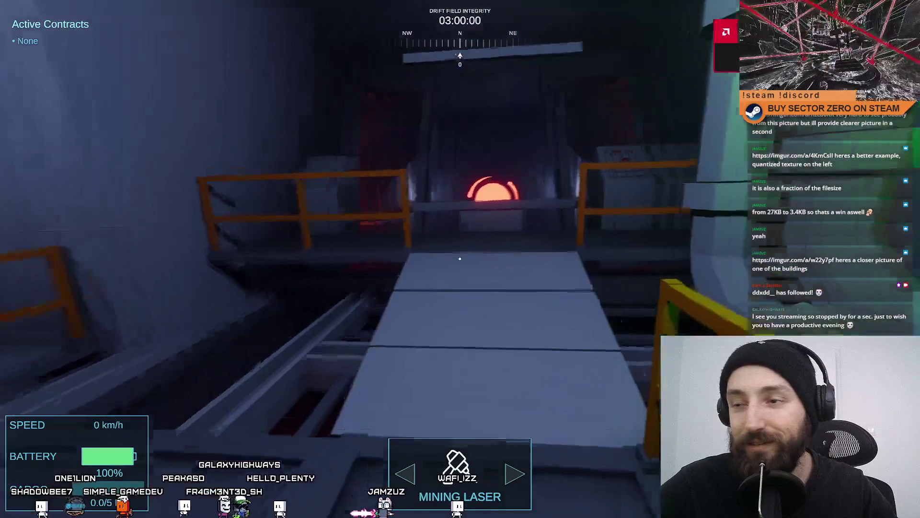
pyautogui.press('w')
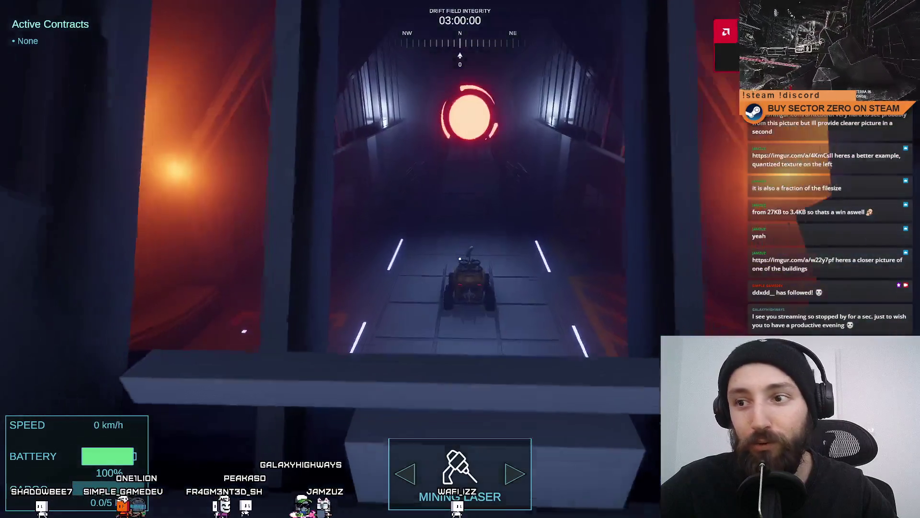
pyautogui.press('w')
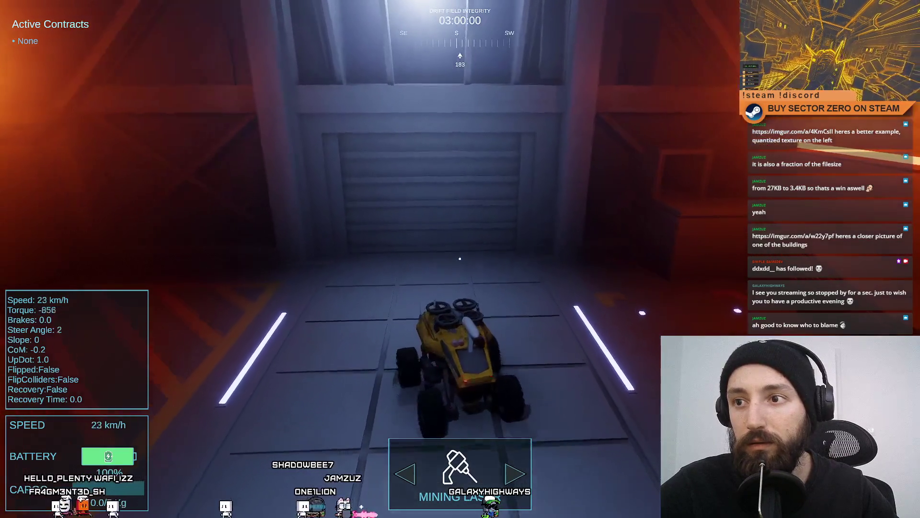
# Drive the rover up to the hangar door, brake, and leave fullscreen.
pyautogui.press('s')
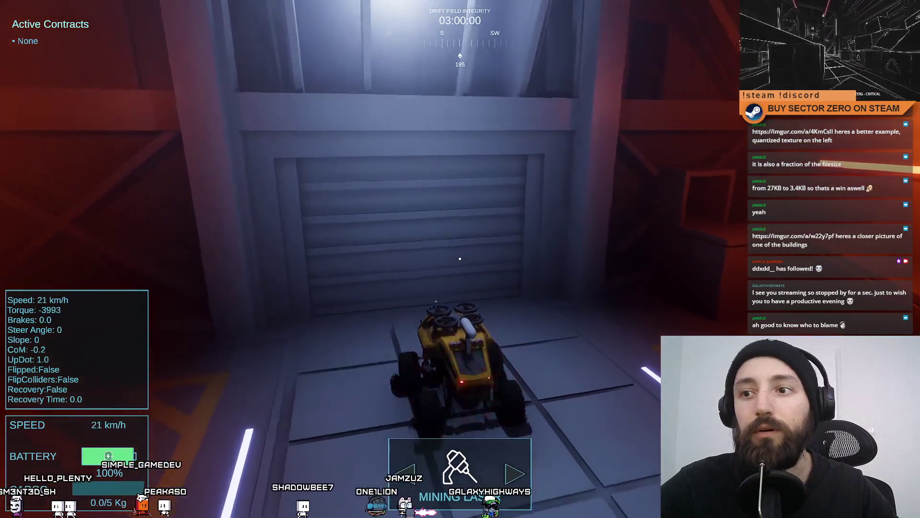
pyautogui.press('s')
pyautogui.press('s')
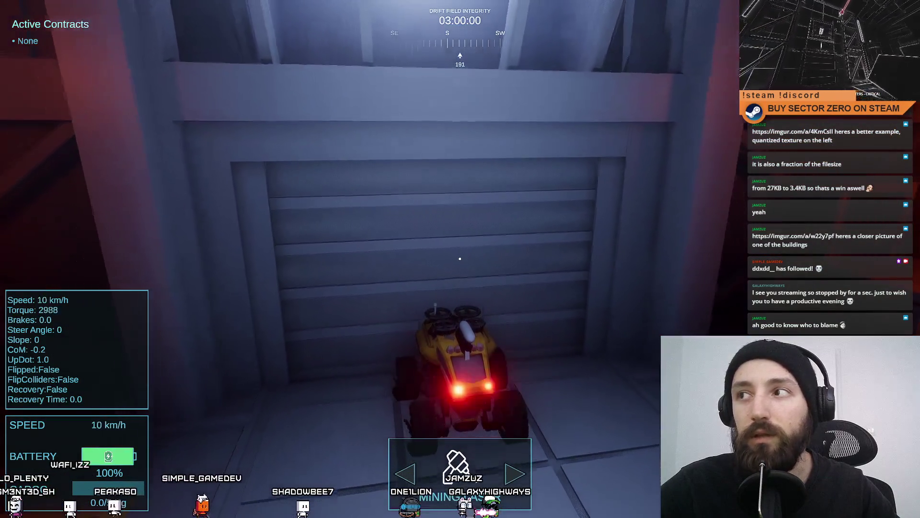
pyautogui.press('F11')
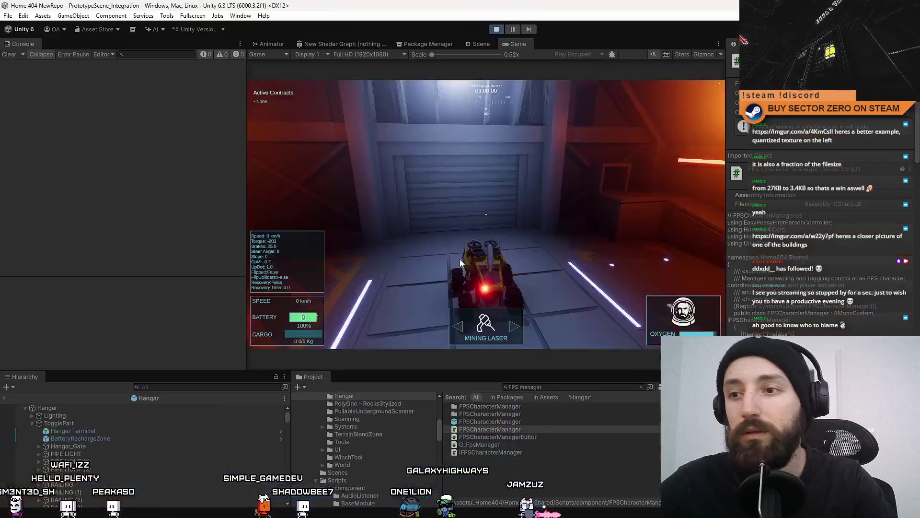
# In the Scene view, exit the Hangar prefab and reveal Hangar_Gate inside Hangar(Clone).
pyautogui.click(482, 45)
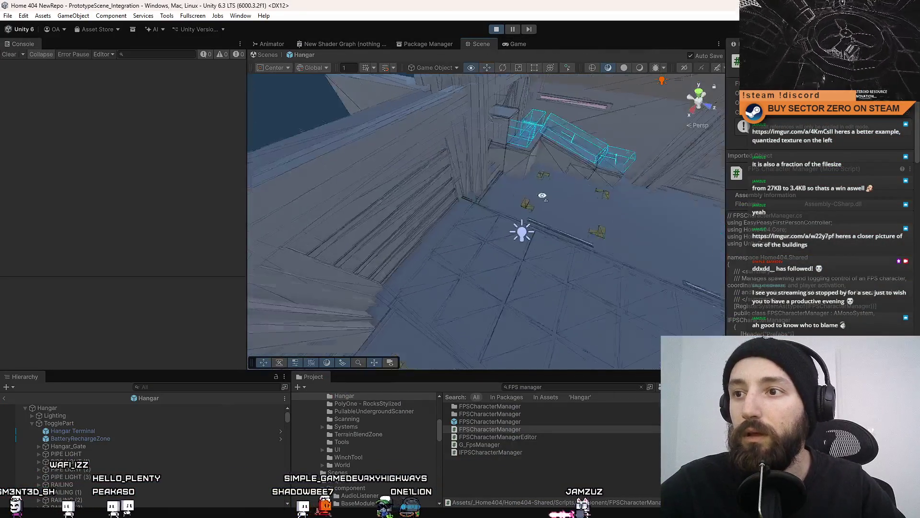
pyautogui.click(269, 56)
pyautogui.click(494, 233)
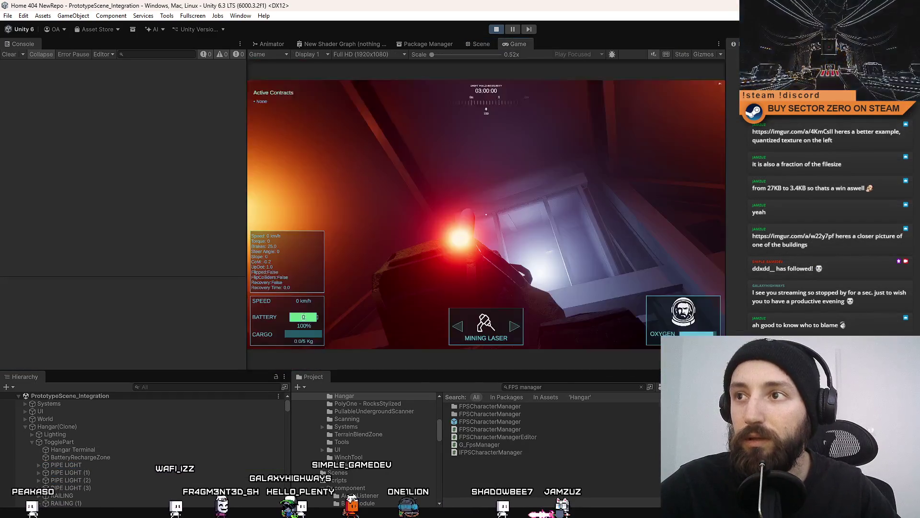
# Drive the rover forward into the hangar and brake it by the terminal prompt.
pyautogui.press('w')
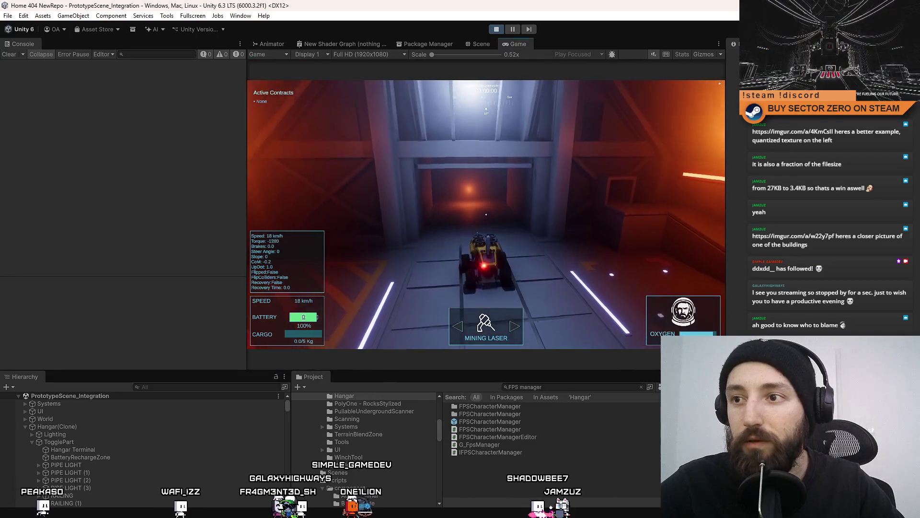
pyautogui.press('s')
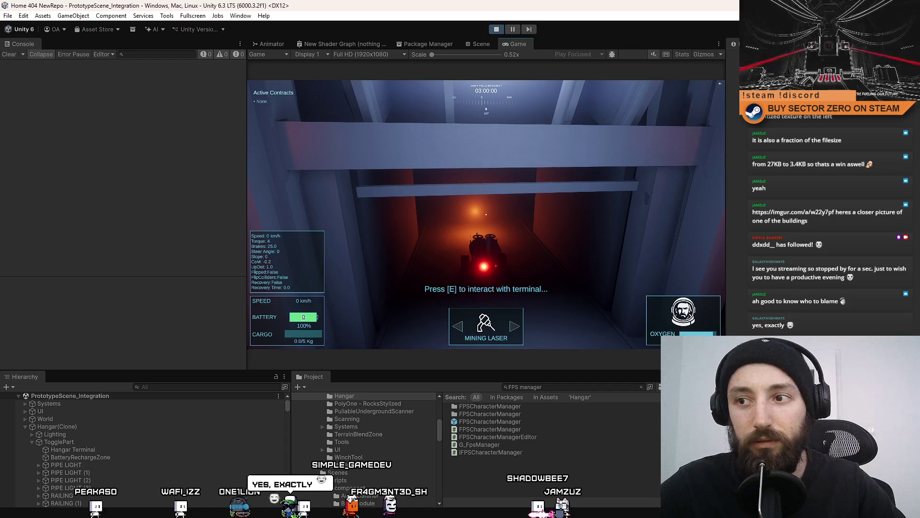
pyautogui.press('F10')
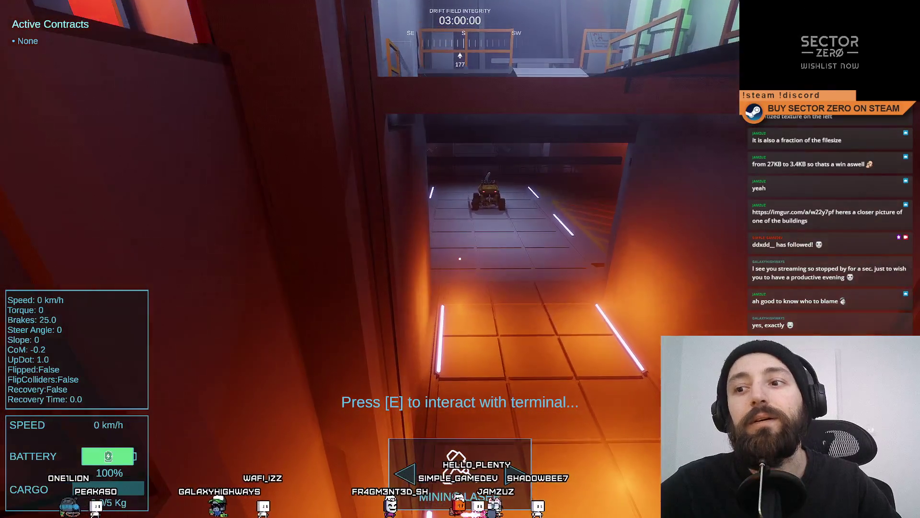
pyautogui.press('F10')
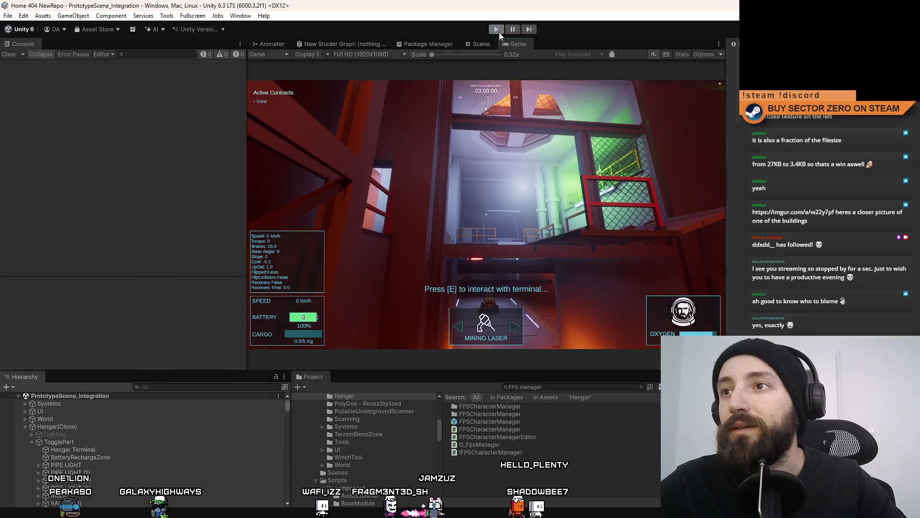
# Stop the playtest and clear the console log.
pyautogui.click(499, 33)
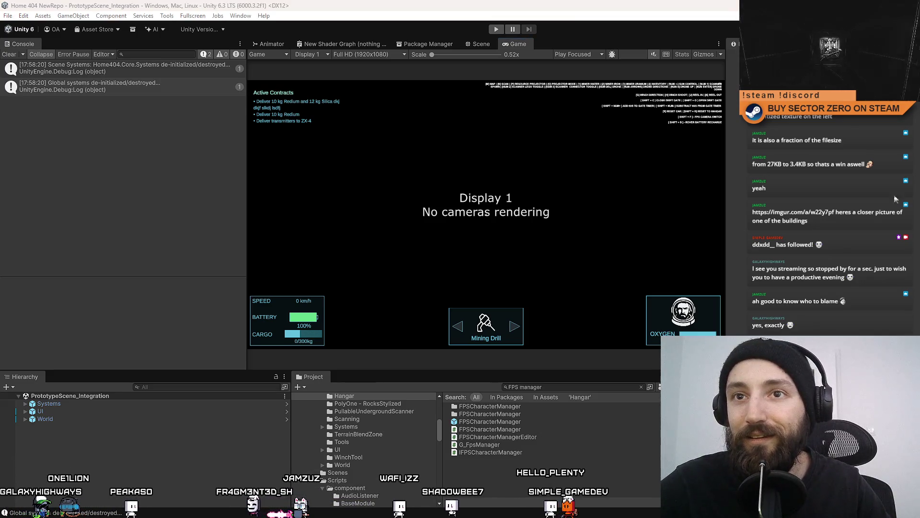
pyautogui.click(10, 56)
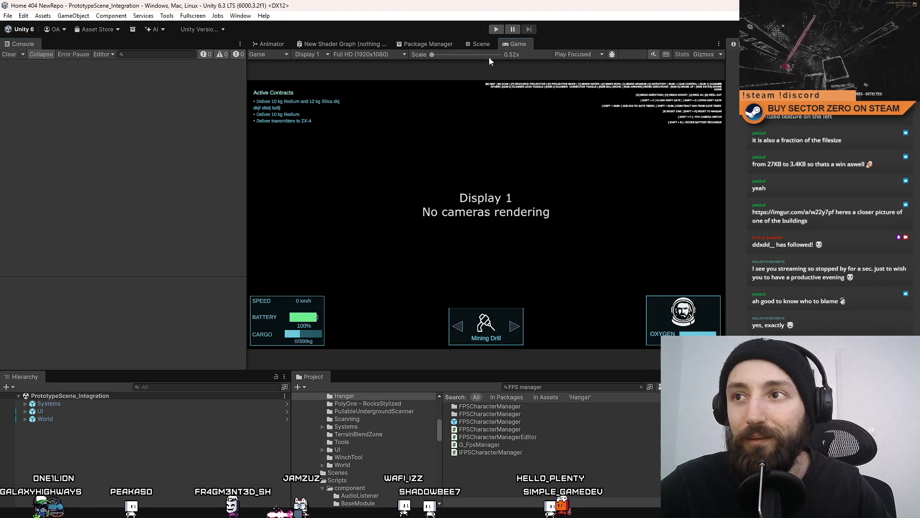
pyautogui.click(481, 44)
# Return to the Game view and search the Project assets for 'hangar'.
pyautogui.click(501, 44)
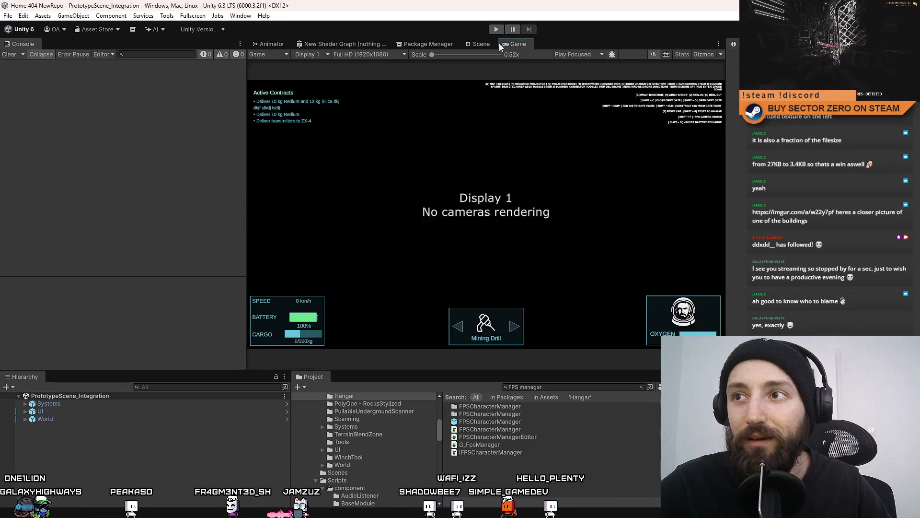
pyautogui.click(480, 44)
pyautogui.click(501, 44)
pyautogui.click(481, 44)
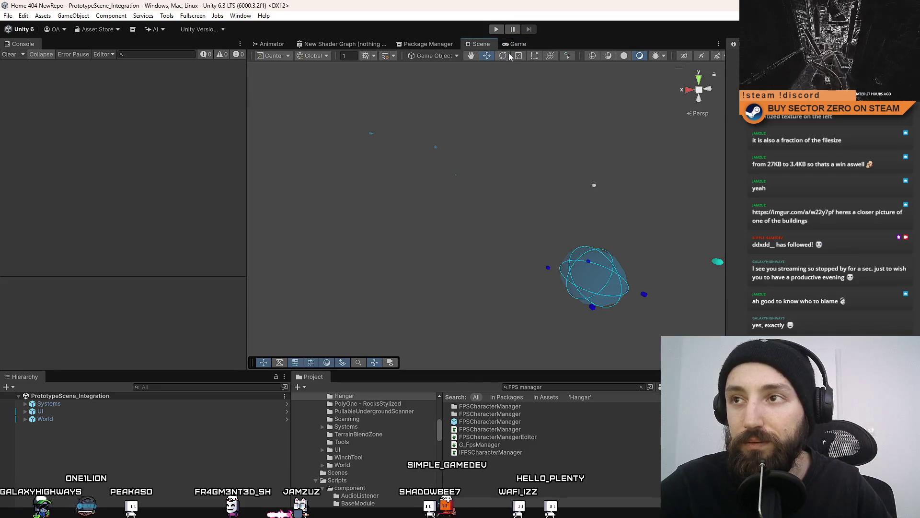
pyautogui.click(511, 44)
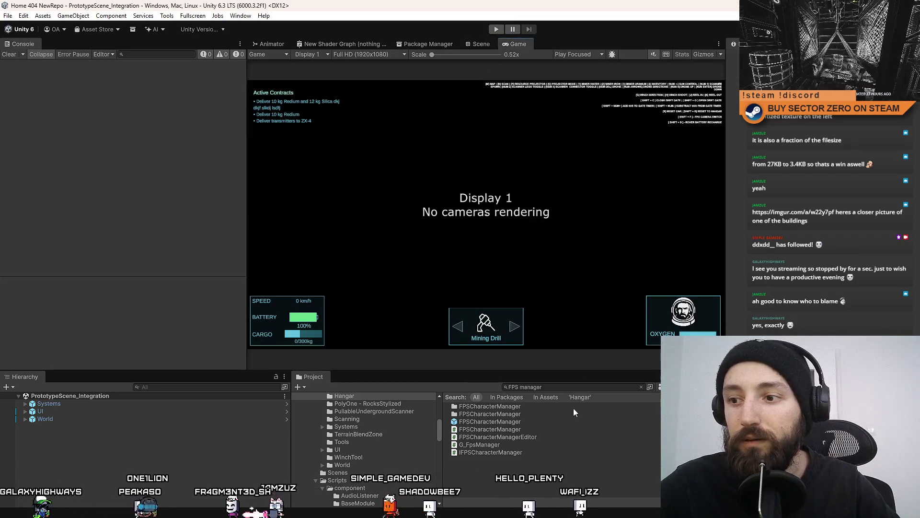
pyautogui.click(571, 387)
pyautogui.write('hangar')
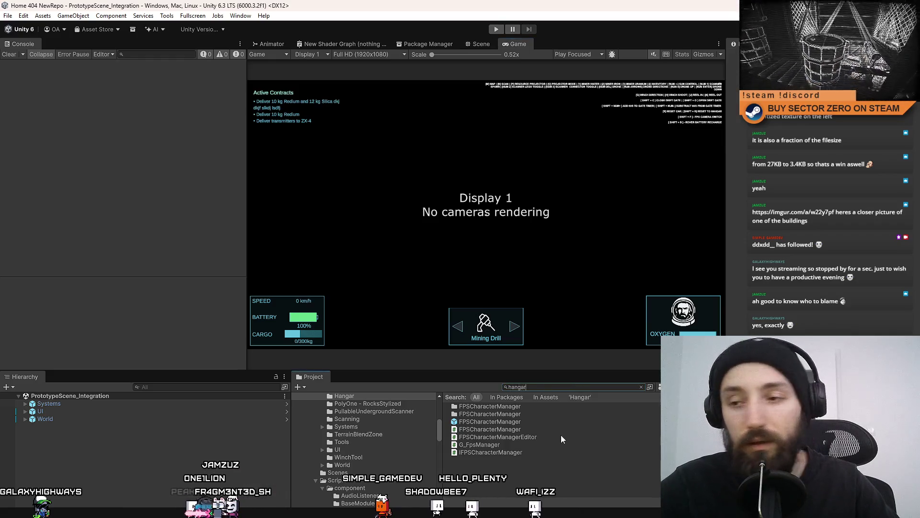
# Open the Hangar prefab and fly the Scene camera into the hangar corridor.
pyautogui.click(485, 451)
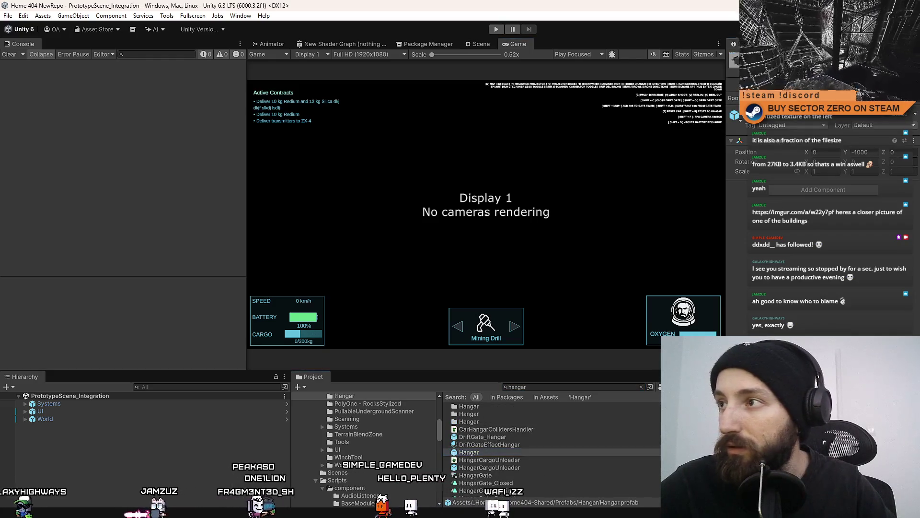
pyautogui.doubleClick(485, 452)
pyautogui.click(477, 44)
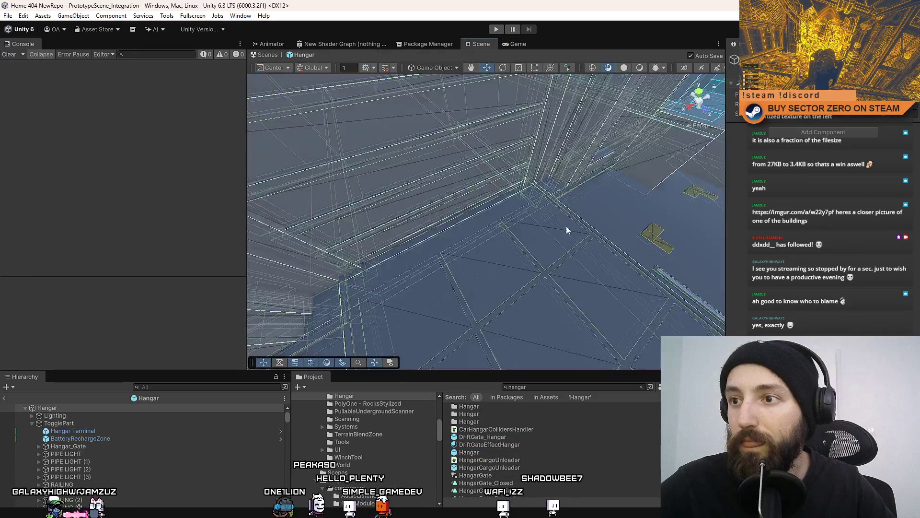
pyautogui.moveTo(565, 226)
pyautogui.mouseDown()
pyautogui.moveTo(381, 98)
pyautogui.moveTo(596, 220)
pyautogui.moveTo(432, 310)
pyautogui.mouseUp()
# Enable 'Disable Interaction UI On' in the Hangar Terminal's Interaction Terminal component.
pyautogui.click(122, 434)
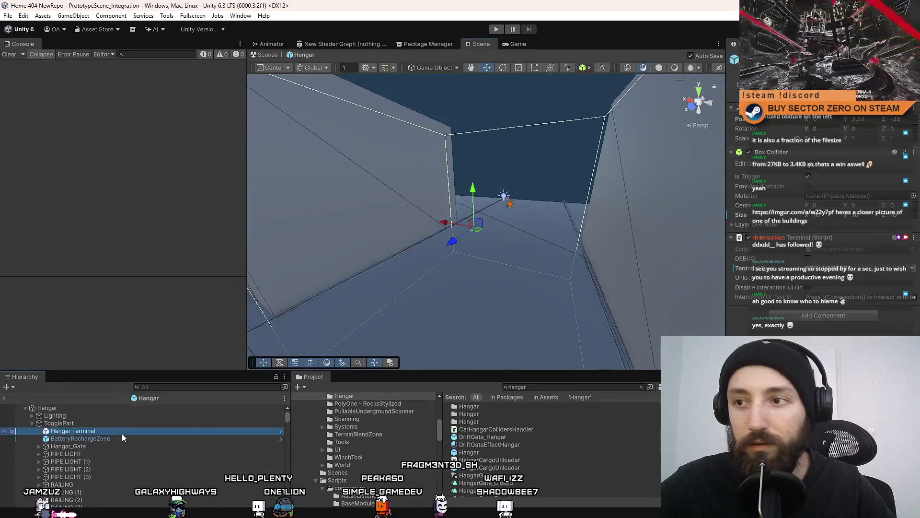
pyautogui.moveTo(432, 269)
pyautogui.mouseDown()
pyautogui.moveTo(437, 257)
pyautogui.moveTo(422, 319)
pyautogui.moveTo(441, 287)
pyautogui.moveTo(441, 304)
pyautogui.mouseUp()
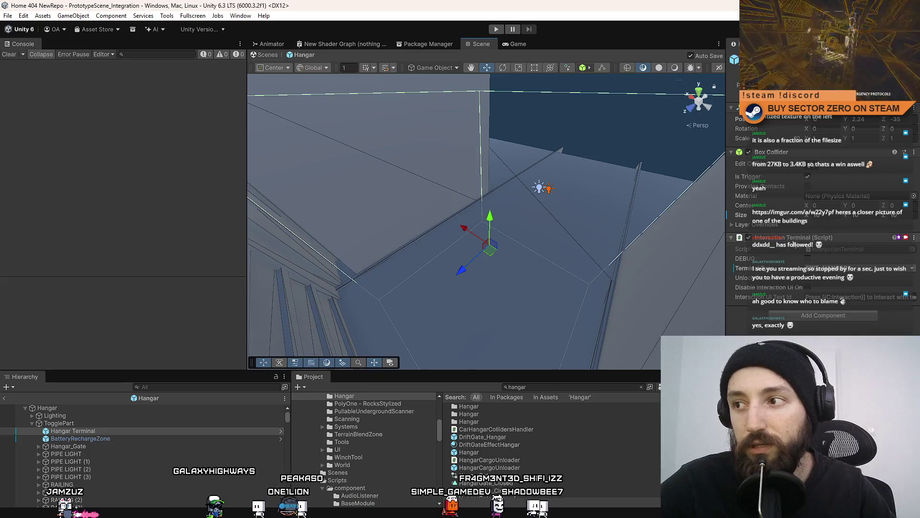
pyautogui.moveTo(594, 203)
pyautogui.mouseDown()
pyautogui.moveTo(541, 206)
pyautogui.moveTo(582, 205)
pyautogui.mouseUp()
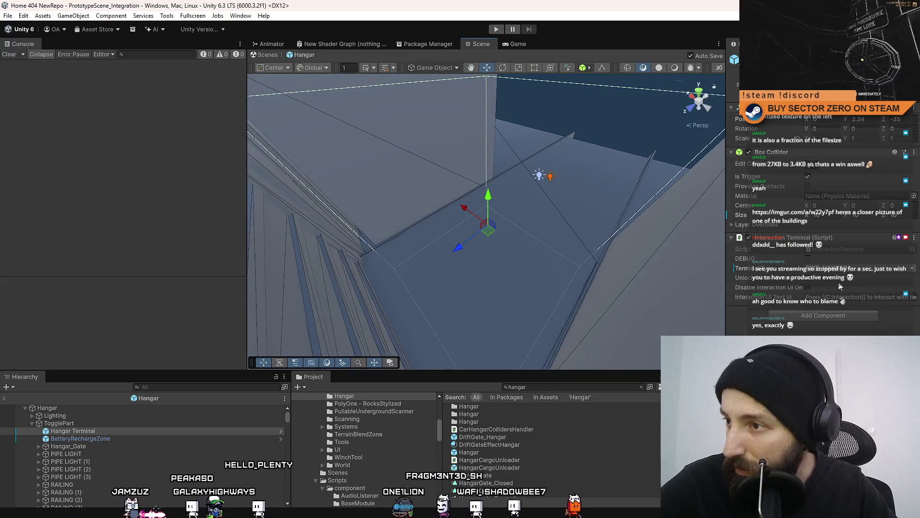
pyautogui.click(809, 278)
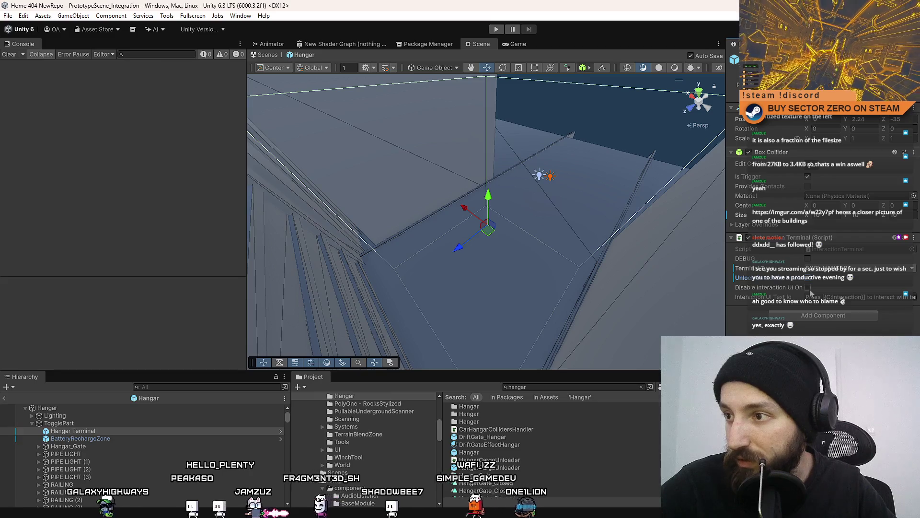
pyautogui.click(808, 288)
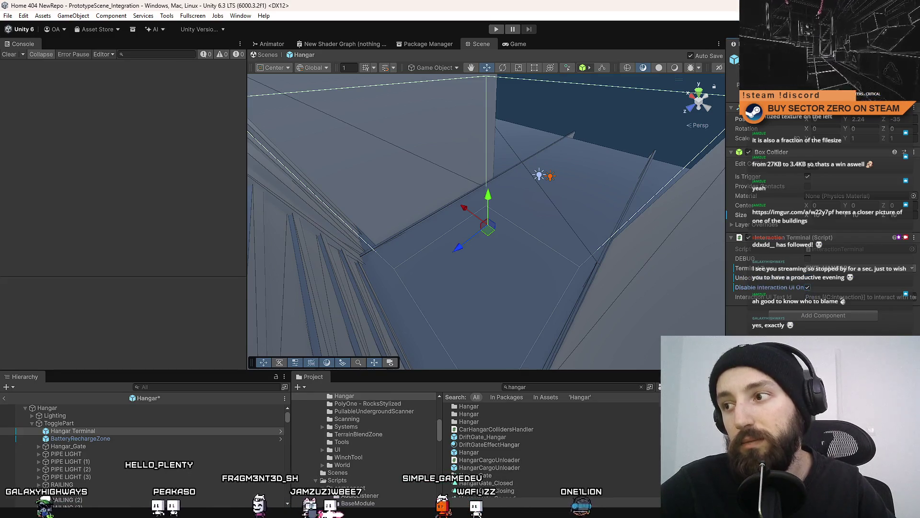
pyautogui.moveTo(537, 158); pyautogui.dragTo(585, 168)
# Frame the terminal, show Project search results as icons, and enter Play mode with Ctrl+P.
pyautogui.press('f')
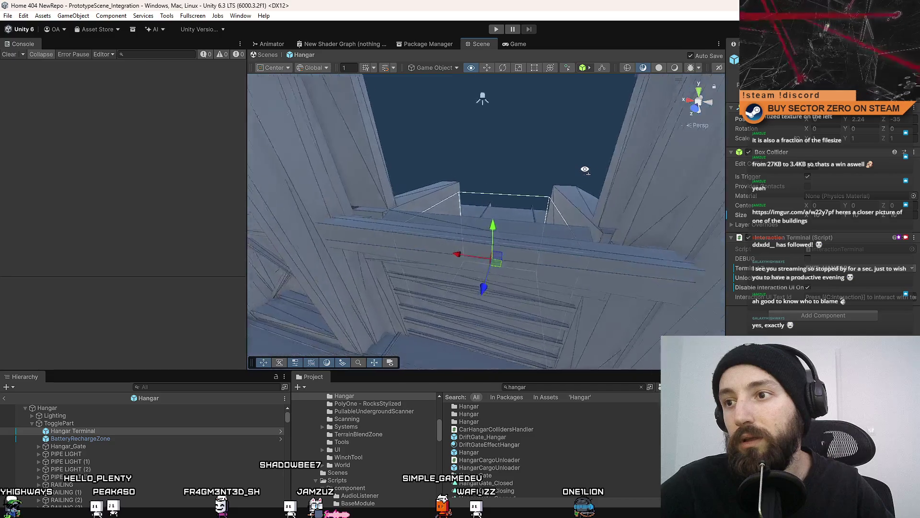
pyautogui.scroll(-3, 594, 438)
pyautogui.keyDown('ctrl'); pyautogui.scroll(2, 595, 439); pyautogui.keyUp('ctrl')
pyautogui.click(630, 469)
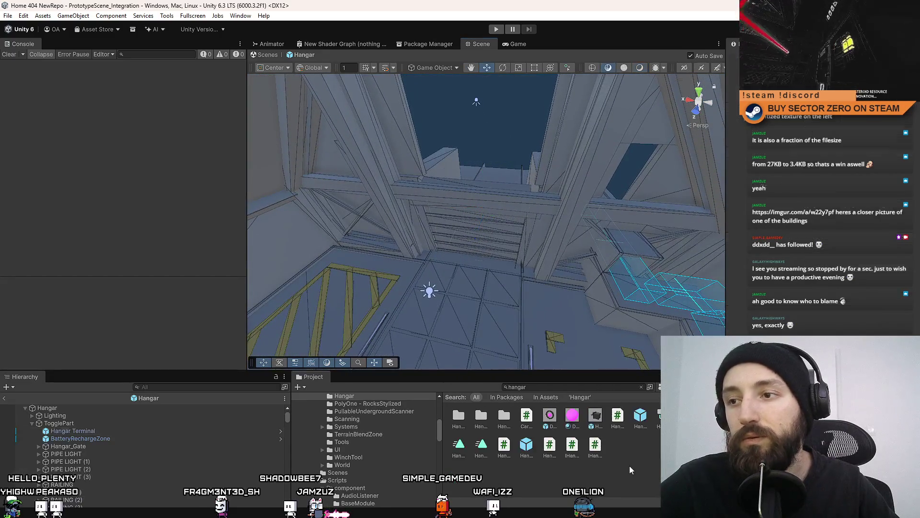
pyautogui.hotkey('ctrl', 'p')
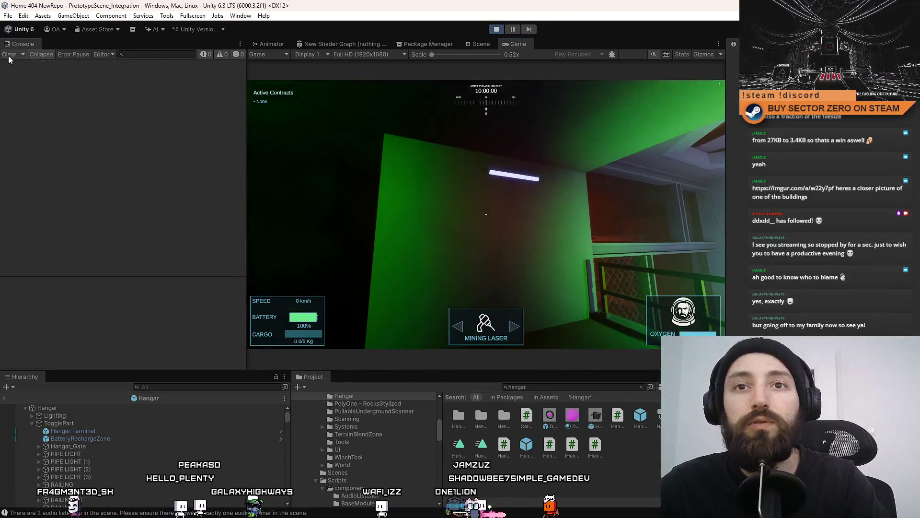
# Use the office terminal with E to switch to the rover, drive it forward, then view the Scene.
pyautogui.press('F11')
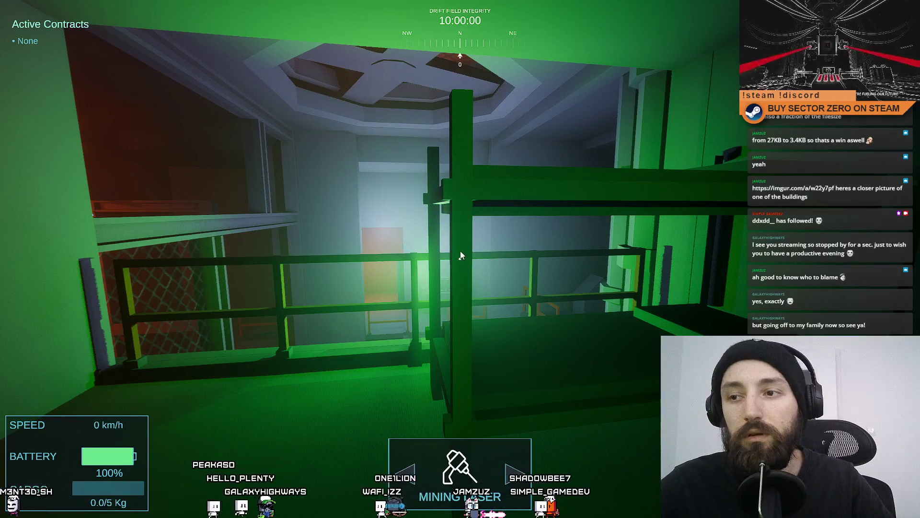
pyautogui.click(460, 251)
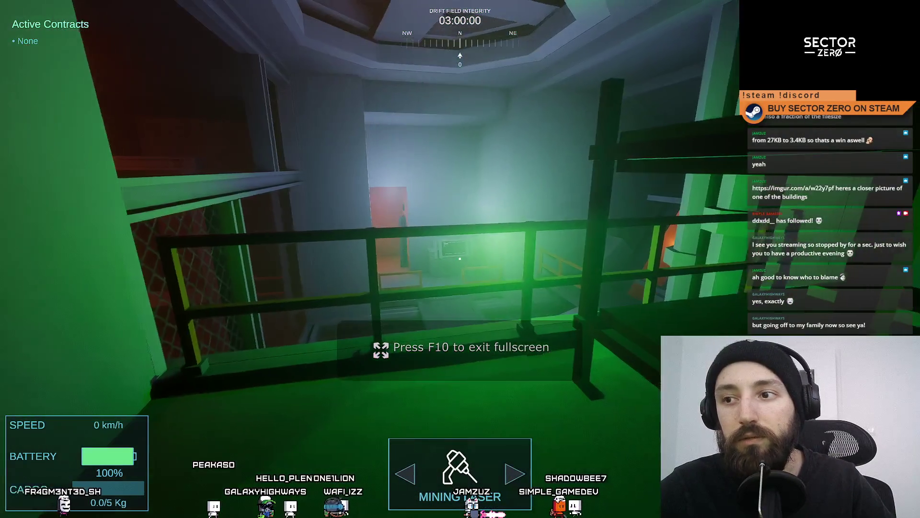
pyautogui.press('e')
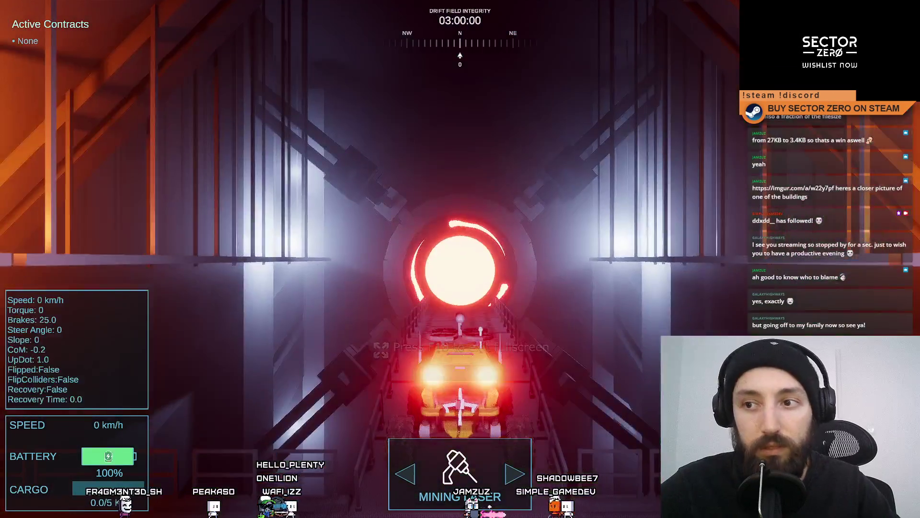
pyautogui.press('w')
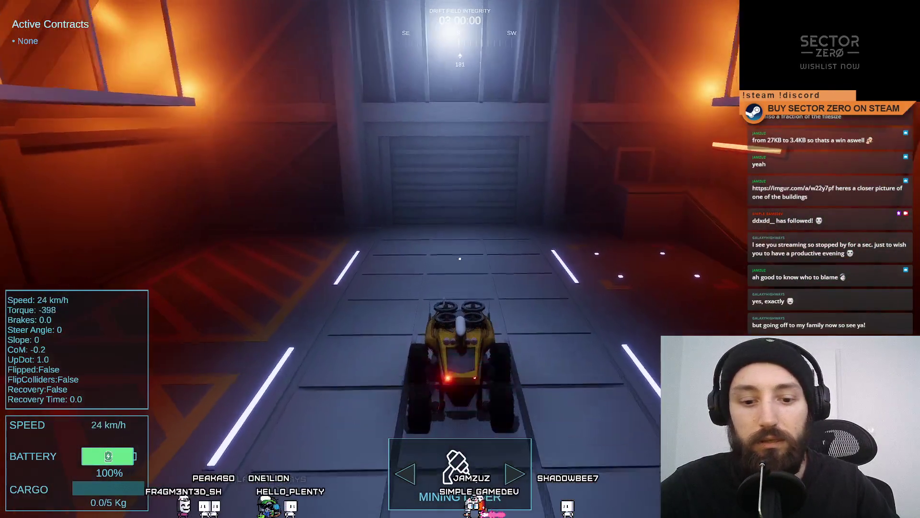
pyautogui.press('F10')
pyautogui.click(481, 44)
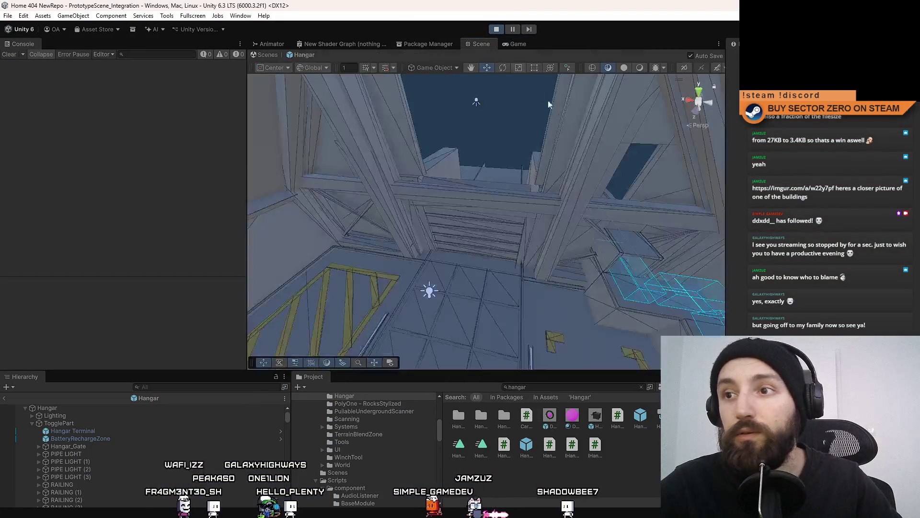
# Select and orbit around Hangar_Gate, then return to the Game view with the rover at the gate.
pyautogui.scroll(5, 518, 144)
pyautogui.scroll(-1, 493, 240)
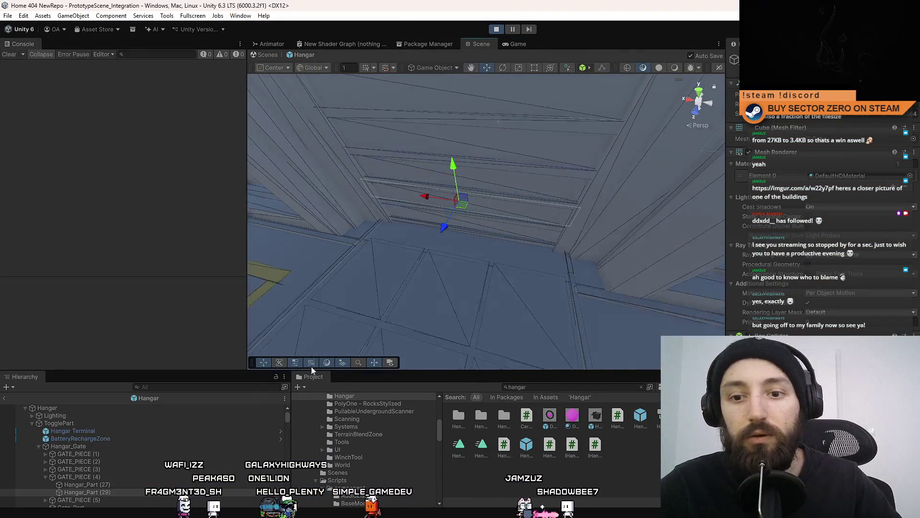
pyautogui.click(101, 447)
pyautogui.moveTo(390, 249); pyautogui.dragTo(416, 226)
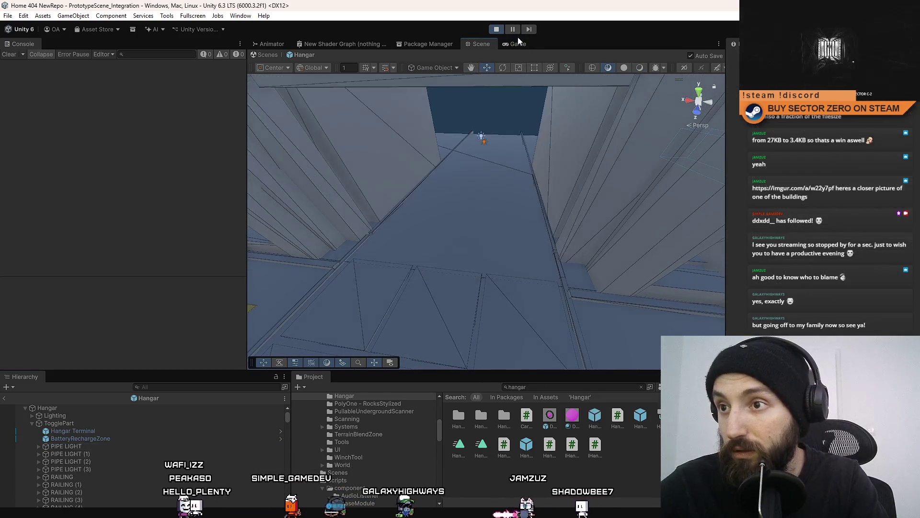
pyautogui.click(516, 44)
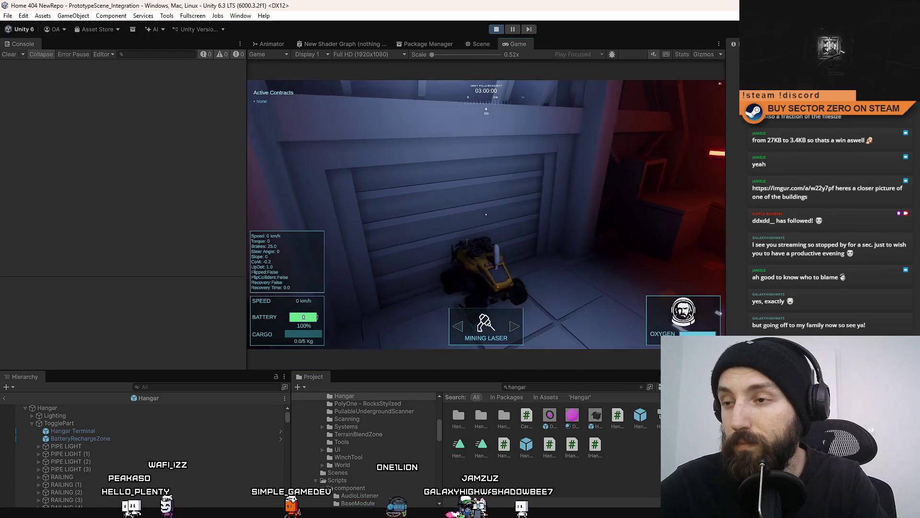
# Fly the Scene camera down the orange corridor and select FirstPersonController(Clone) in the Hierarchy.
pyautogui.press('F11')
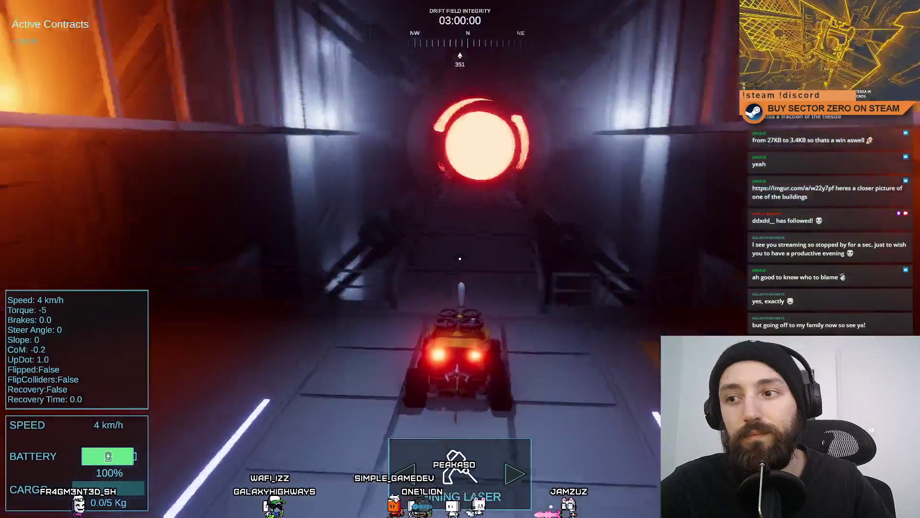
pyautogui.press('F11')
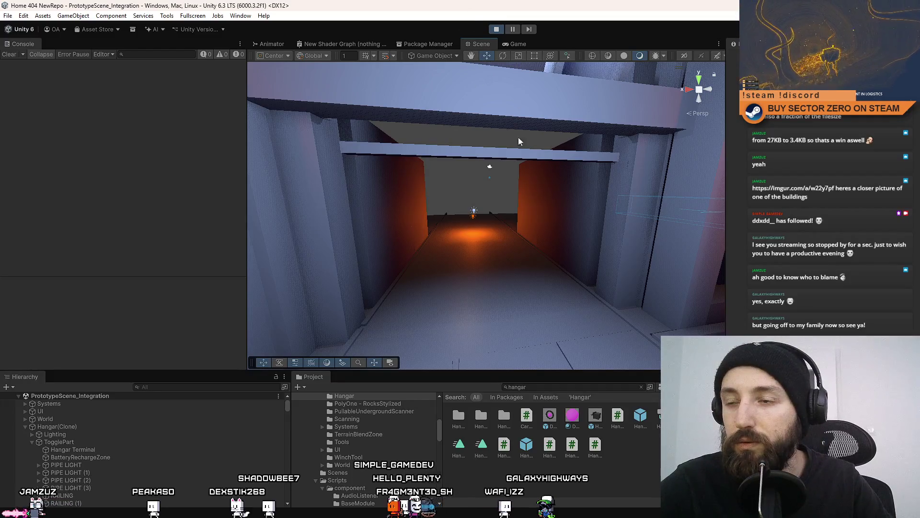
pyautogui.moveTo(519, 141)
pyautogui.mouseDown()
pyautogui.moveTo(526, 170)
pyautogui.moveTo(607, 111)
pyautogui.mouseUp()
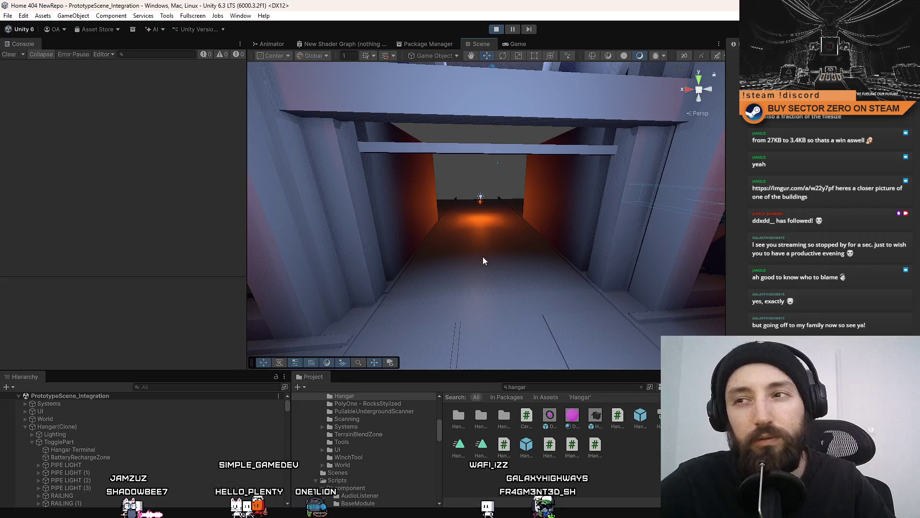
pyautogui.moveTo(483, 260)
pyautogui.mouseDown()
pyautogui.moveTo(288, 217)
pyautogui.moveTo(438, 250)
pyautogui.mouseUp()
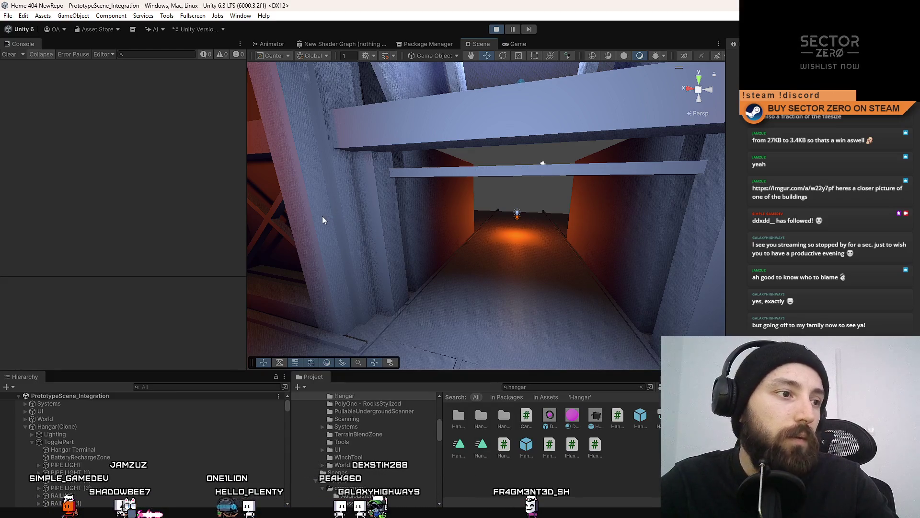
pyautogui.press('w')
pyautogui.moveTo(450, 197)
pyautogui.mouseDown()
pyautogui.moveTo(422, 326)
pyautogui.moveTo(508, 259)
pyautogui.moveTo(520, 218)
pyautogui.moveTo(489, 265)
pyautogui.moveTo(371, 104)
pyautogui.moveTo(455, 196)
pyautogui.moveTo(518, 175)
pyautogui.moveTo(432, 219)
pyautogui.mouseUp()
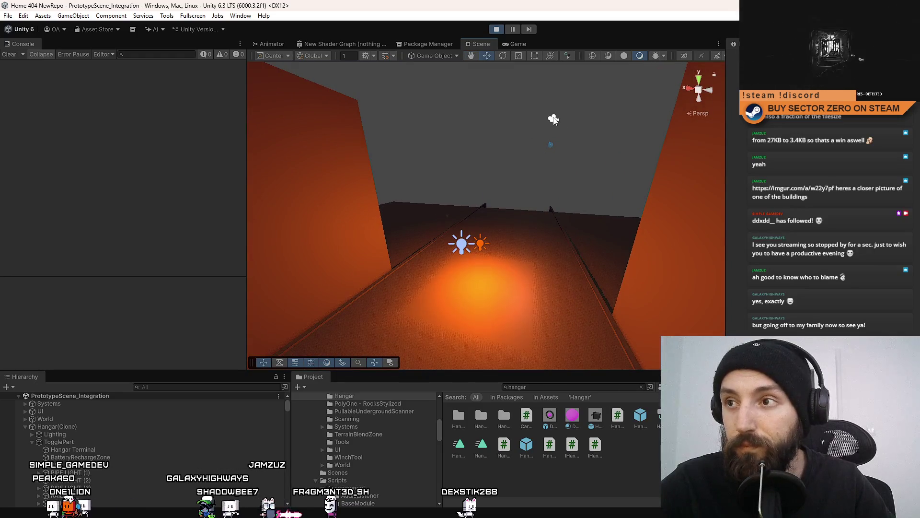
pyautogui.moveTo(554, 123)
pyautogui.mouseDown()
pyautogui.moveTo(249, 301)
pyautogui.moveTo(291, 333)
pyautogui.mouseUp()
pyautogui.click(124, 488)
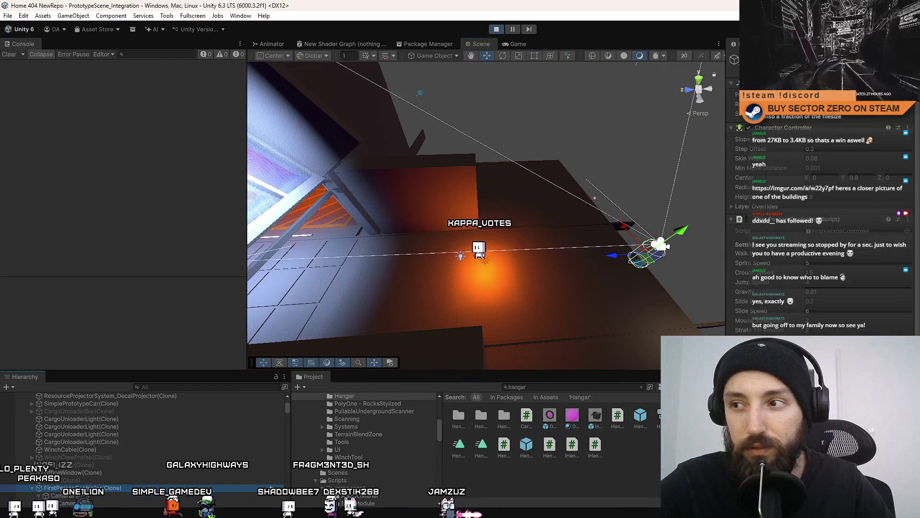
pyautogui.moveTo(549, 248)
pyautogui.mouseDown()
pyautogui.moveTo(699, 197)
pyautogui.moveTo(585, 216)
pyautogui.mouseUp()
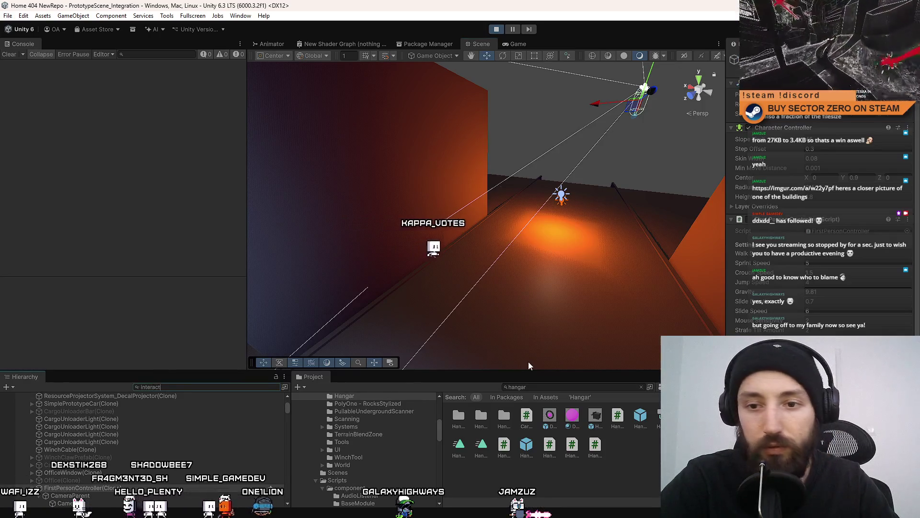
# Search the Hierarchy for 'interaction' and 'terminal', inspect TerminalInteractionUI, then clear the filter.
pyautogui.write('interaction')
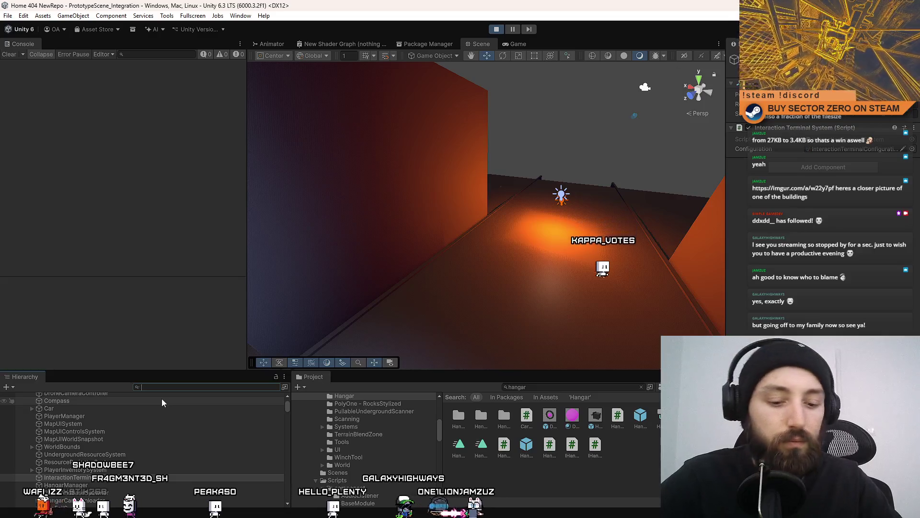
pyautogui.write('terminal')
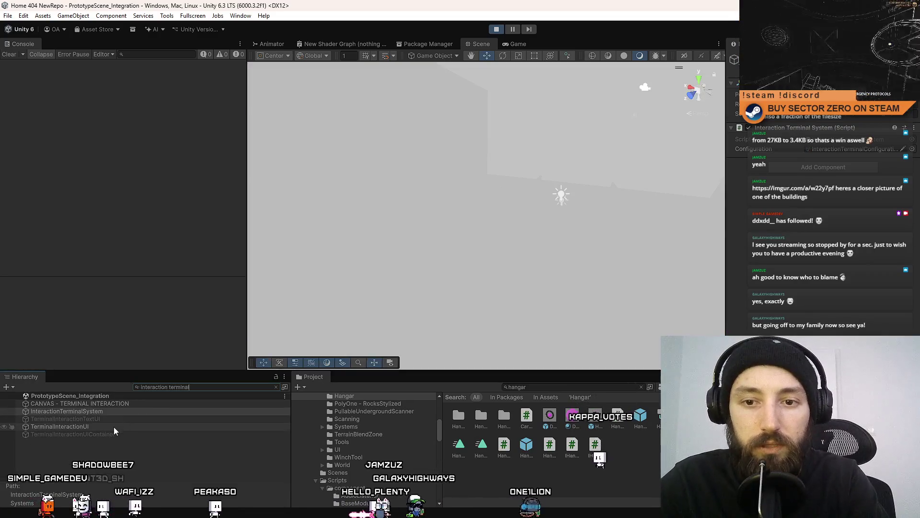
pyautogui.click(121, 426)
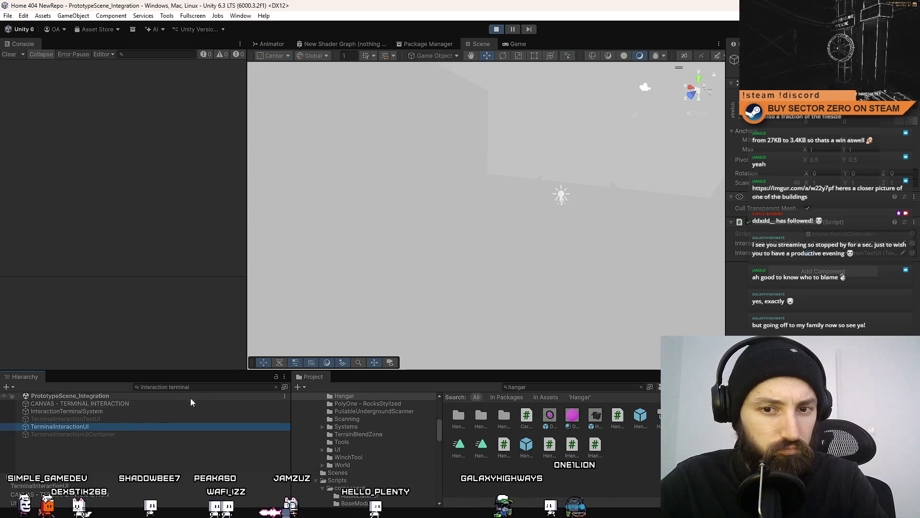
pyautogui.press('BackSpace')
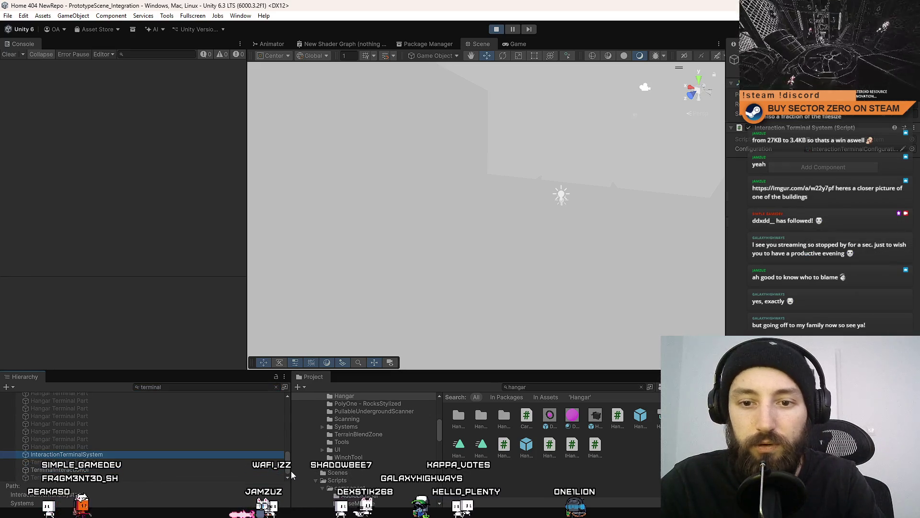
pyautogui.moveTo(290, 448); pyautogui.dragTo(294, 400)
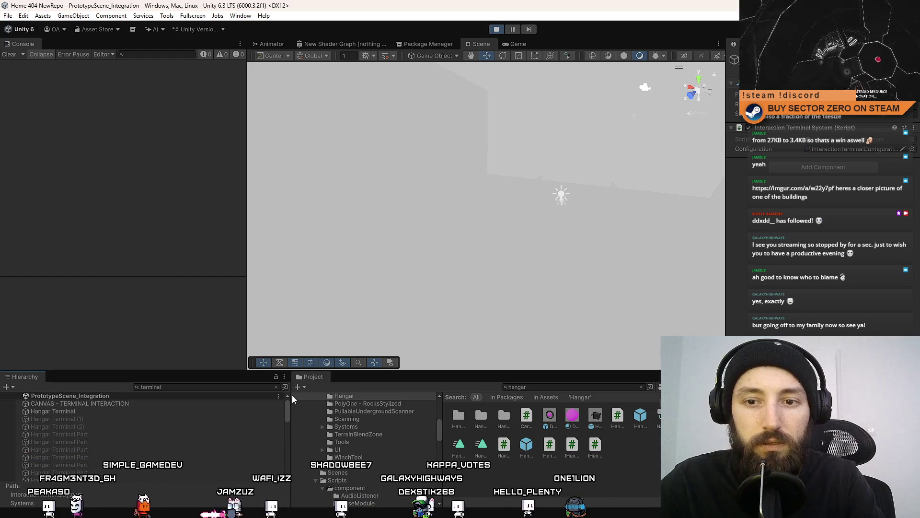
pyautogui.click(276, 386)
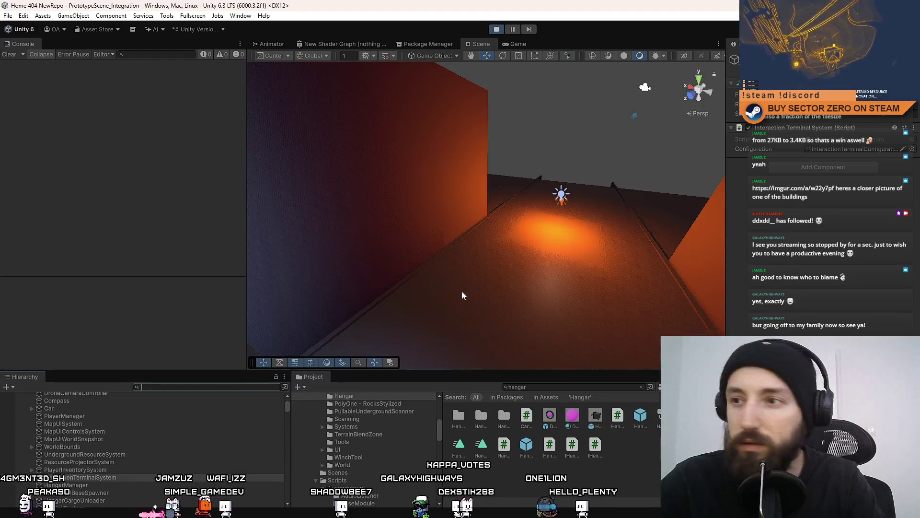
# Clear the remaining Hierarchy search, then stop and restart the playtest.
pyautogui.moveTo(463, 294)
pyautogui.mouseDown()
pyautogui.moveTo(566, 139)
pyautogui.moveTo(563, 115)
pyautogui.moveTo(471, 195)
pyautogui.mouseUp()
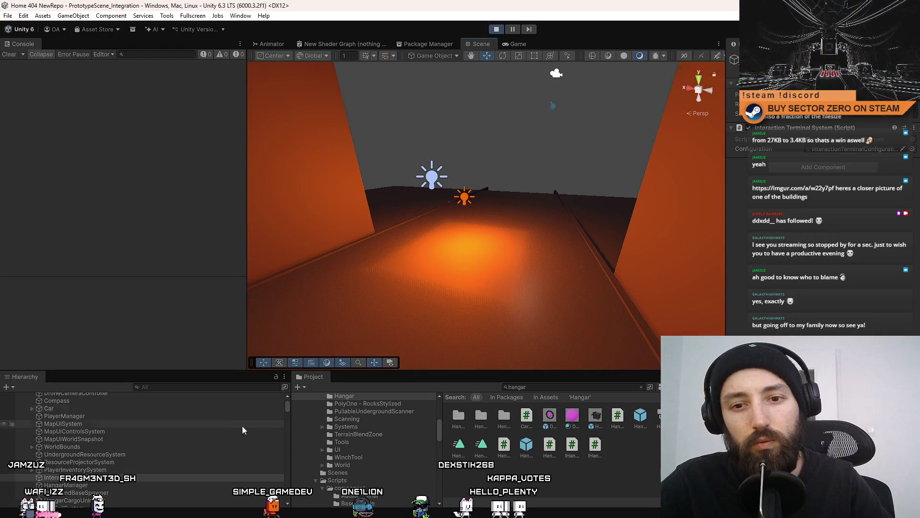
pyautogui.moveTo(288, 408)
pyautogui.mouseDown()
pyautogui.moveTo(291, 497)
pyautogui.moveTo(297, 380)
pyautogui.mouseUp()
pyautogui.write('Inte')
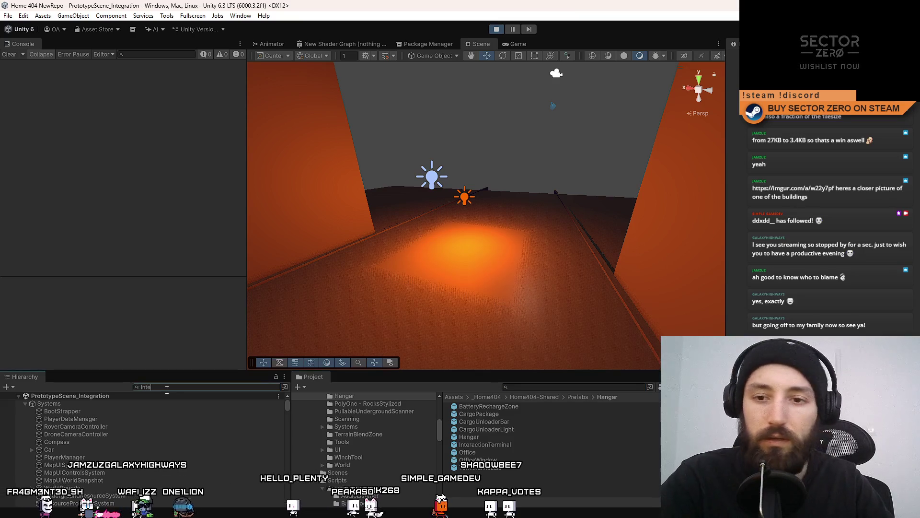
pyautogui.write('r')
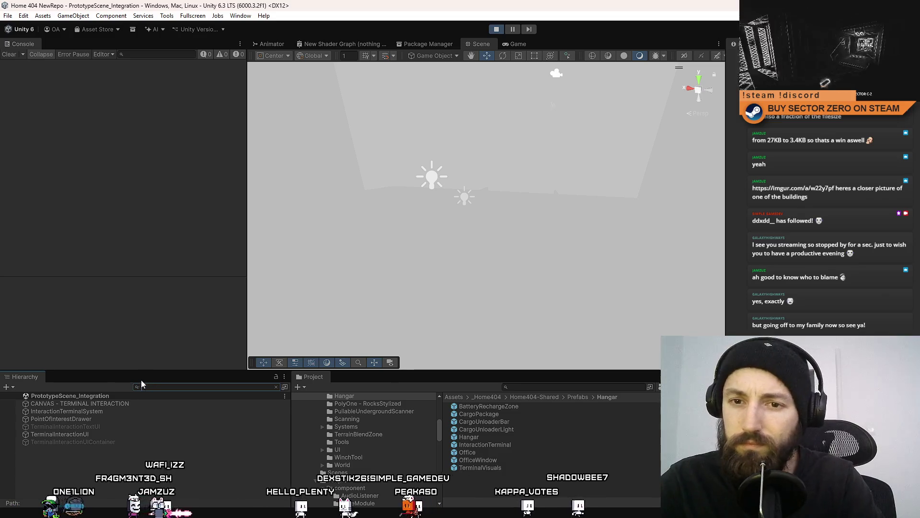
pyautogui.press('BackSpace')
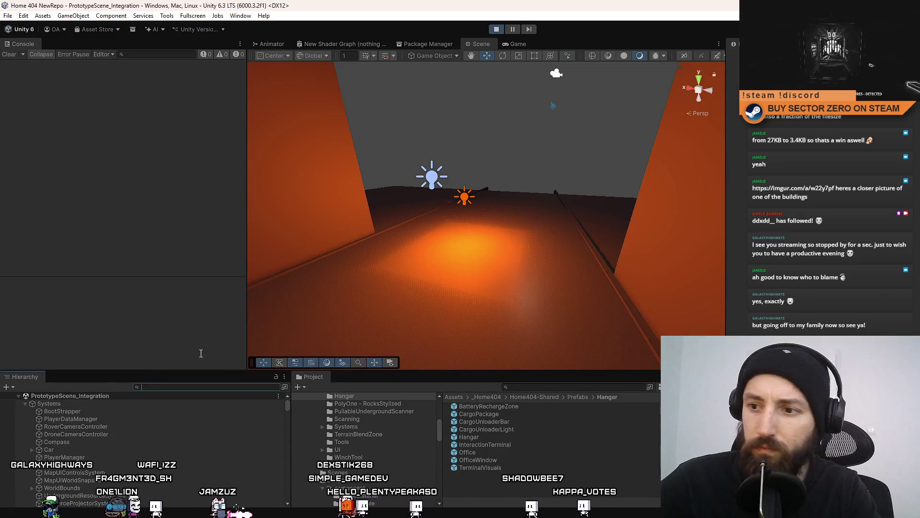
pyautogui.click(496, 29)
pyautogui.click(494, 30)
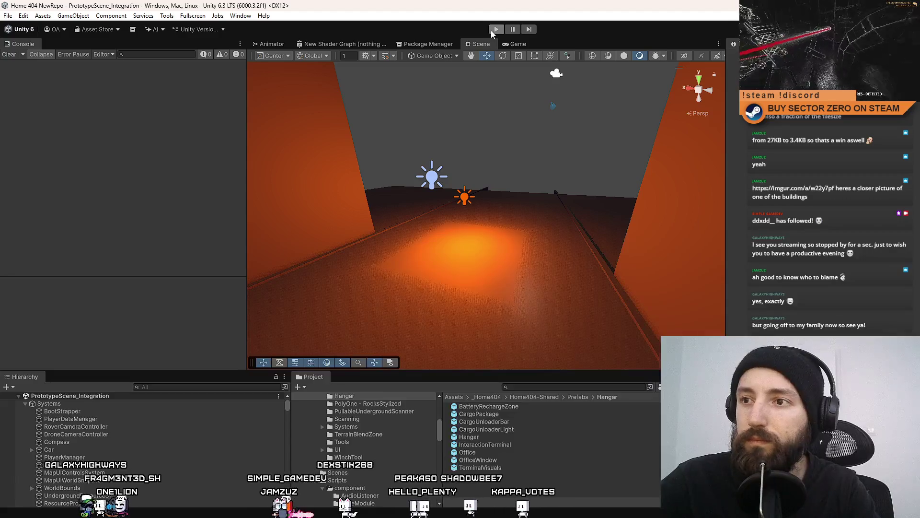
# Open the Hangar prefab for editing in the Scene view.
pyautogui.click(486, 437)
pyautogui.doubleClick(486, 436)
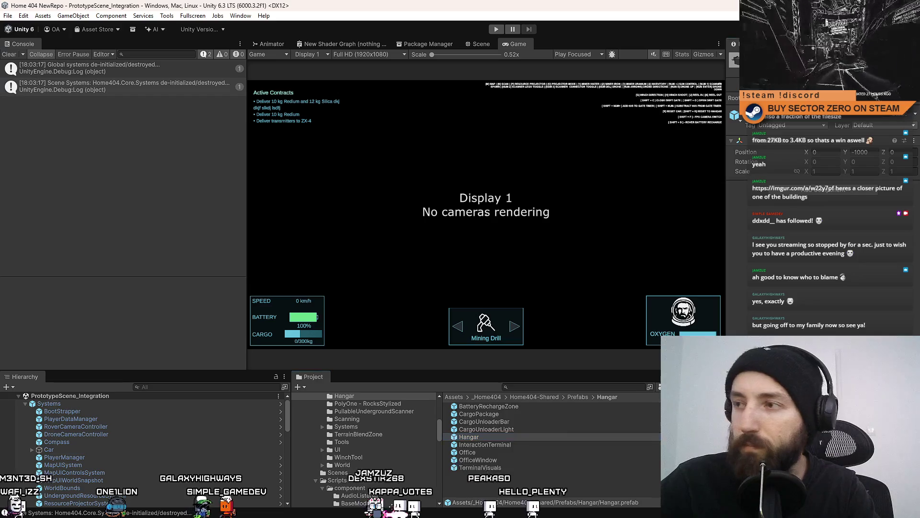
pyautogui.click(490, 45)
pyautogui.scroll(-10, 148, 447)
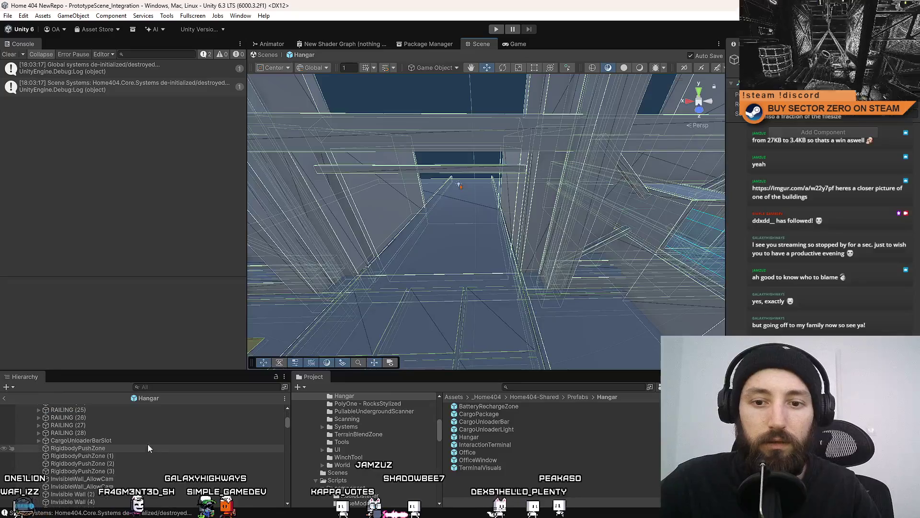
# Hide the Hangar_Gate mesh and select the exit-hangar InteracitonTerminal under TogglePart.
pyautogui.doubleClick(144, 458)
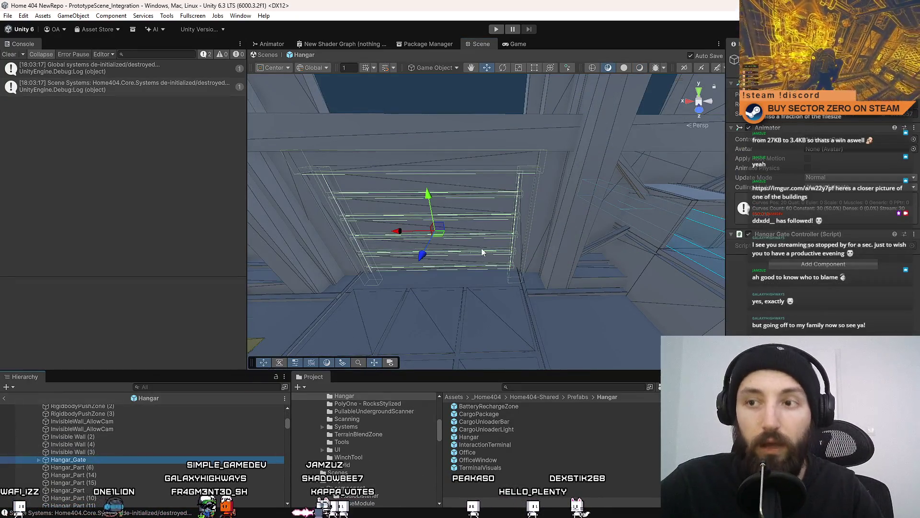
pyautogui.moveTo(446, 230)
pyautogui.mouseDown()
pyautogui.moveTo(462, 212)
pyautogui.moveTo(499, 215)
pyautogui.moveTo(489, 230)
pyautogui.mouseUp()
pyautogui.press('h')
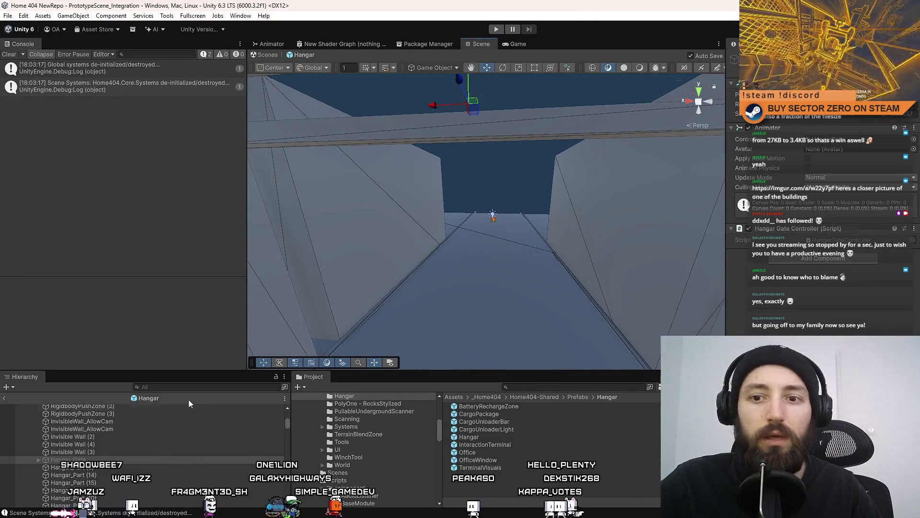
pyautogui.moveTo(288, 423); pyautogui.dragTo(288, 412)
pyautogui.click(117, 430)
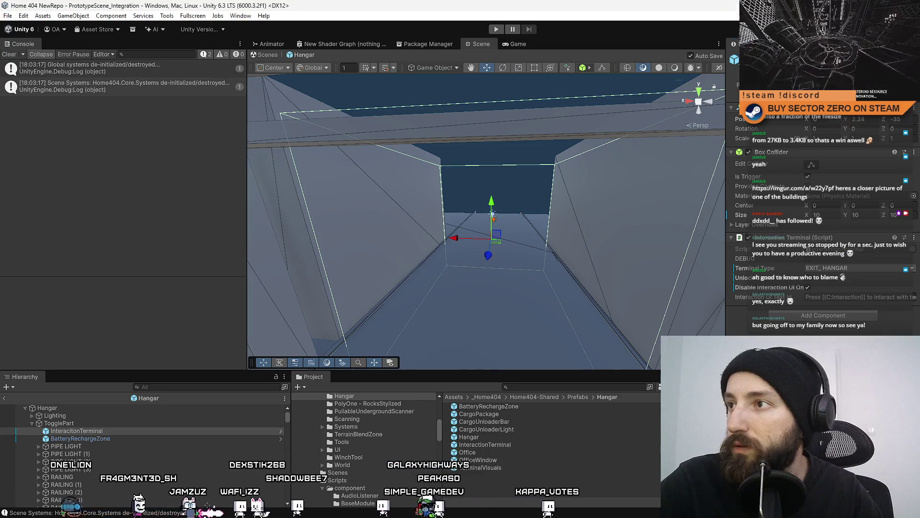
pyautogui.rightClick(101, 431)
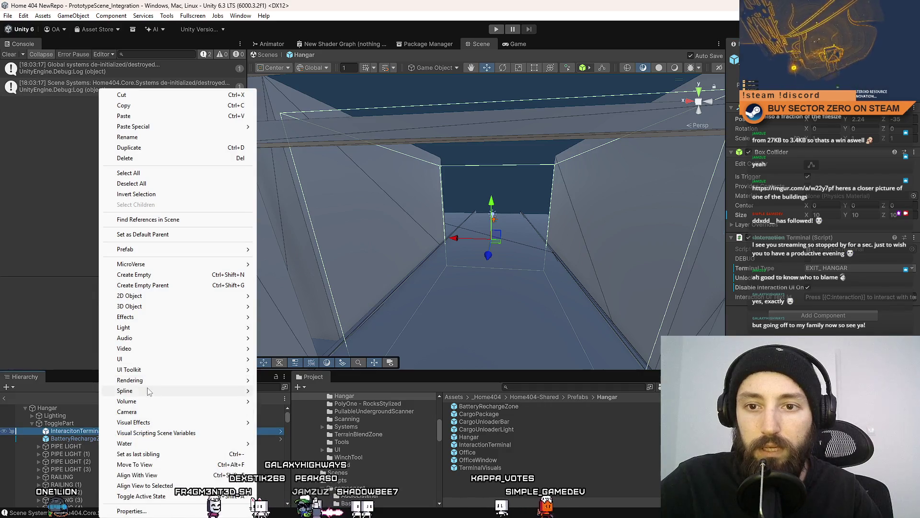
# Copy the old terminal's script component.
pyautogui.moveTo(242, 249)
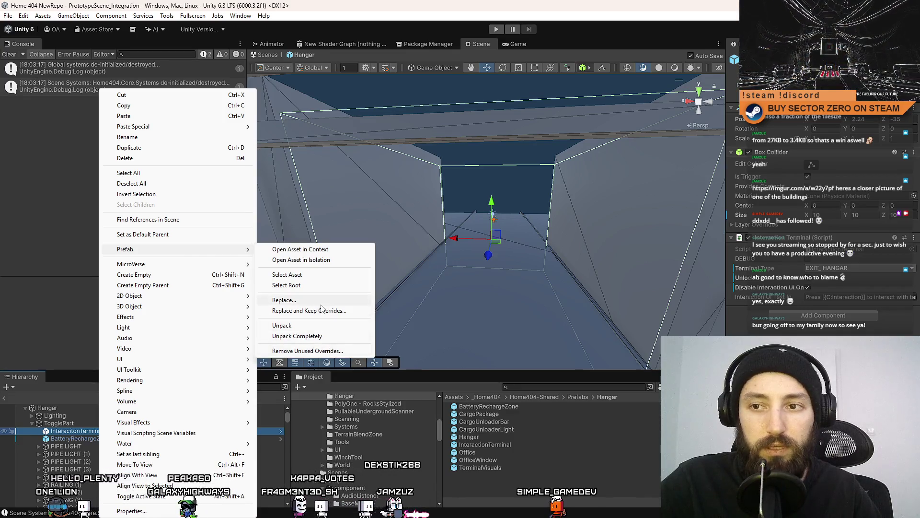
pyautogui.click(76, 432)
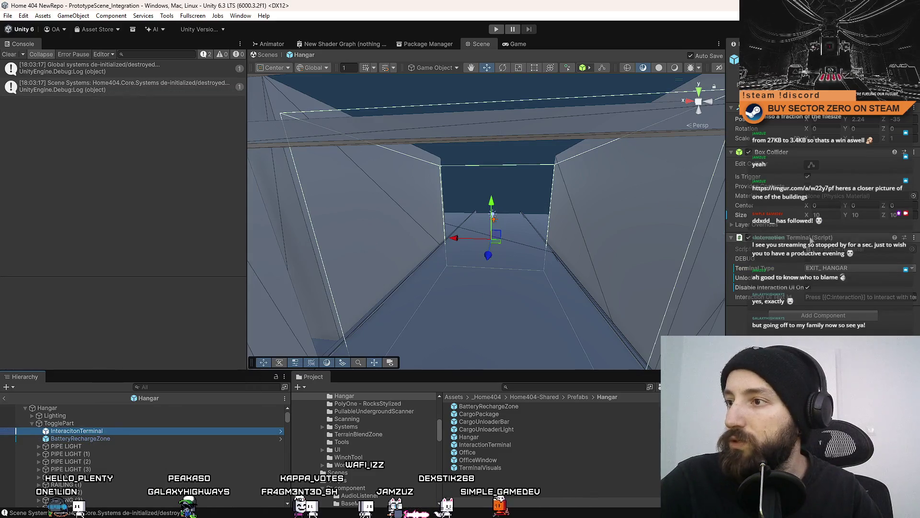
pyautogui.rightClick(794, 238)
pyautogui.click(832, 300)
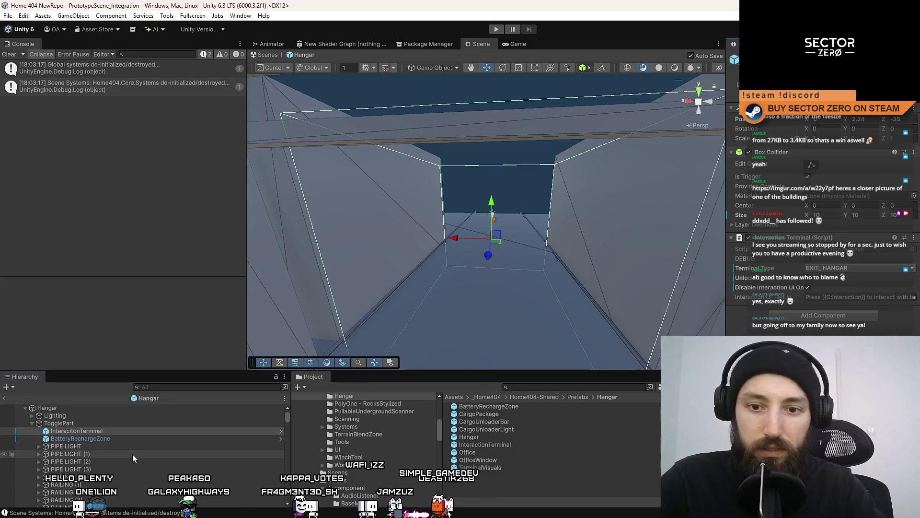
pyautogui.click(140, 431)
# Add an InteractionTerminal prefab instance under TogglePart and compare it with the old terminal.
pyautogui.click(522, 488)
pyautogui.moveTo(507, 447)
pyautogui.mouseDown()
pyautogui.moveTo(260, 442)
pyautogui.moveTo(136, 427)
pyautogui.mouseUp()
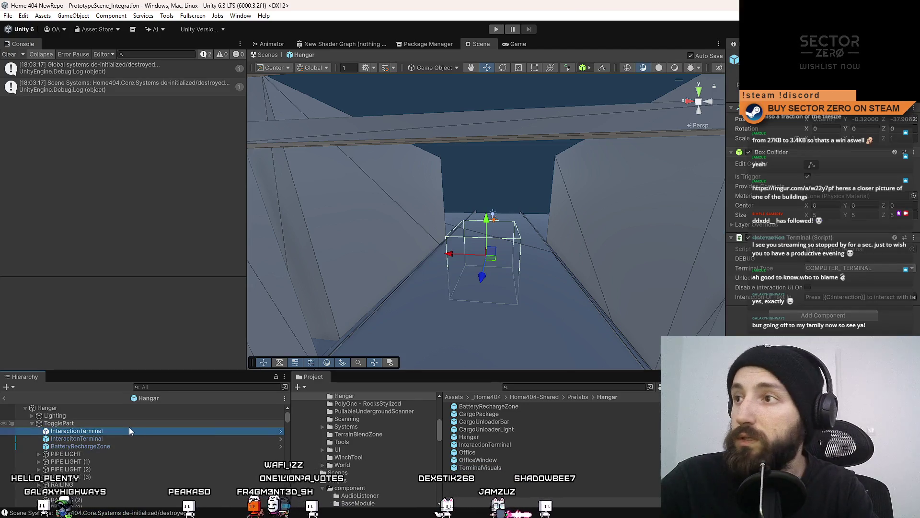
pyautogui.click(108, 438)
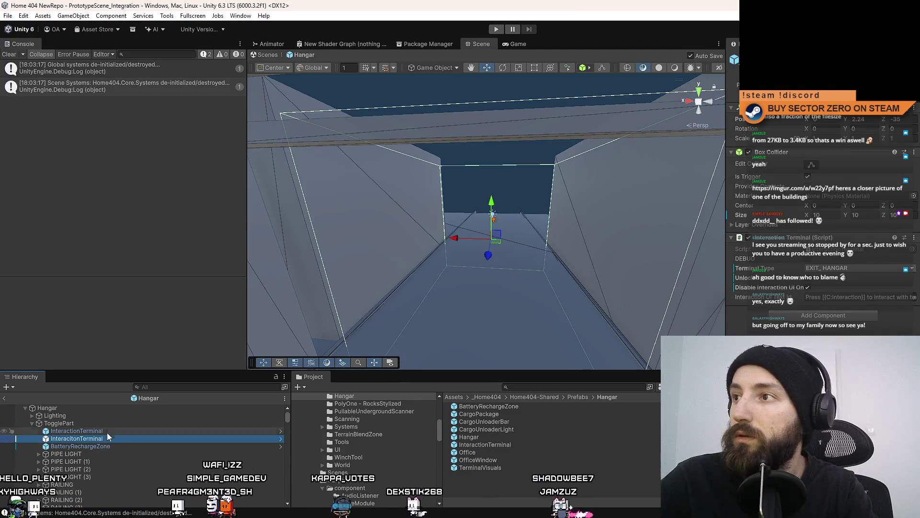
pyautogui.click(105, 431)
pyautogui.click(100, 437)
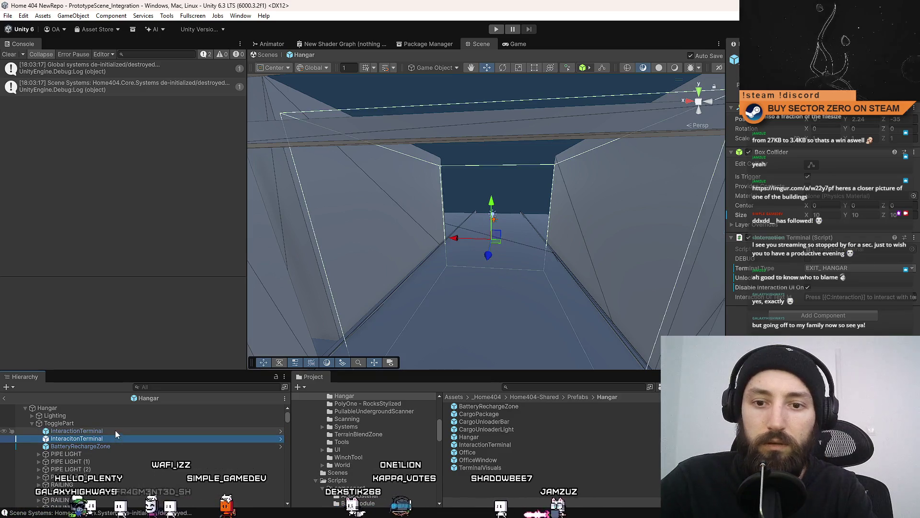
pyautogui.click(113, 430)
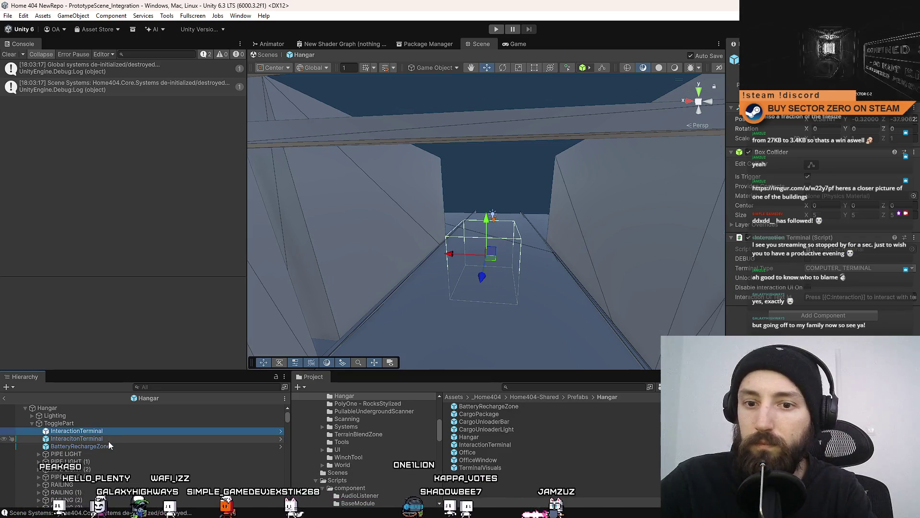
pyautogui.click(107, 439)
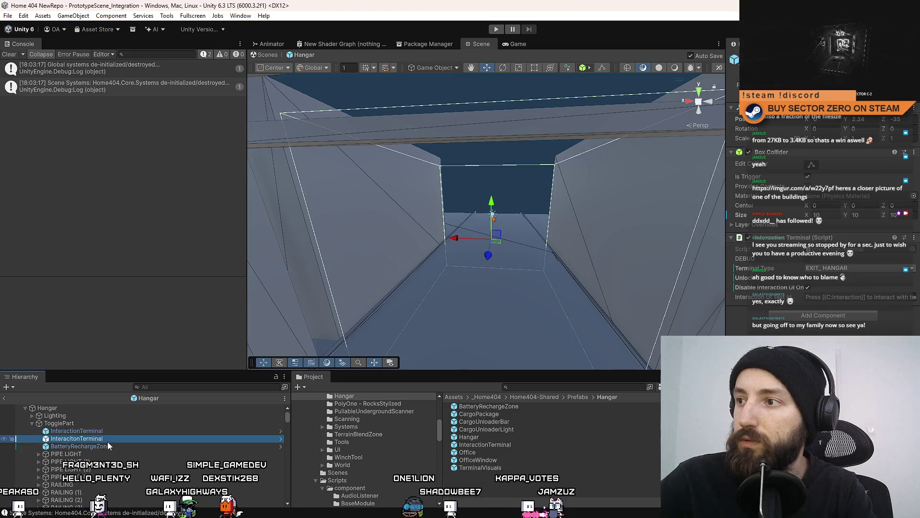
pyautogui.click(108, 432)
# Delete the misspelled InteracitonTerminal and select the new InteractionTerminal.
pyautogui.click(107, 439)
pyautogui.click(106, 431)
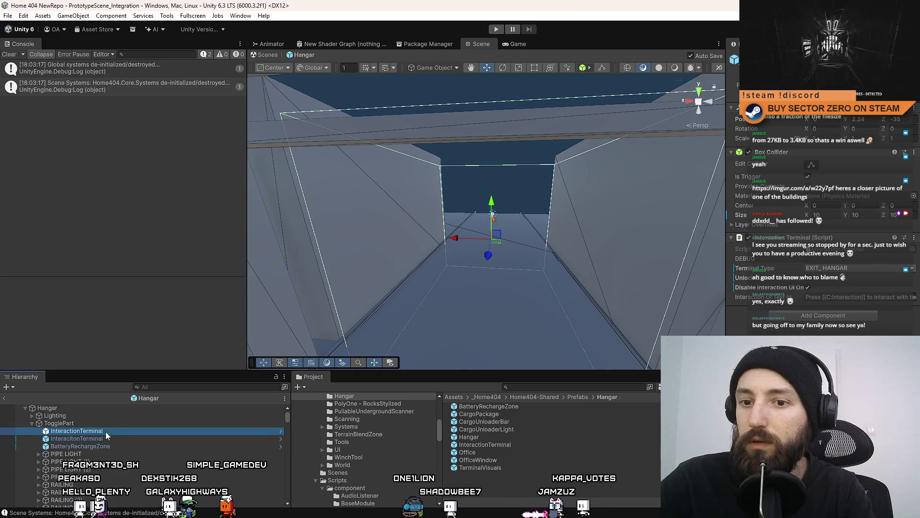
pyautogui.click(103, 439)
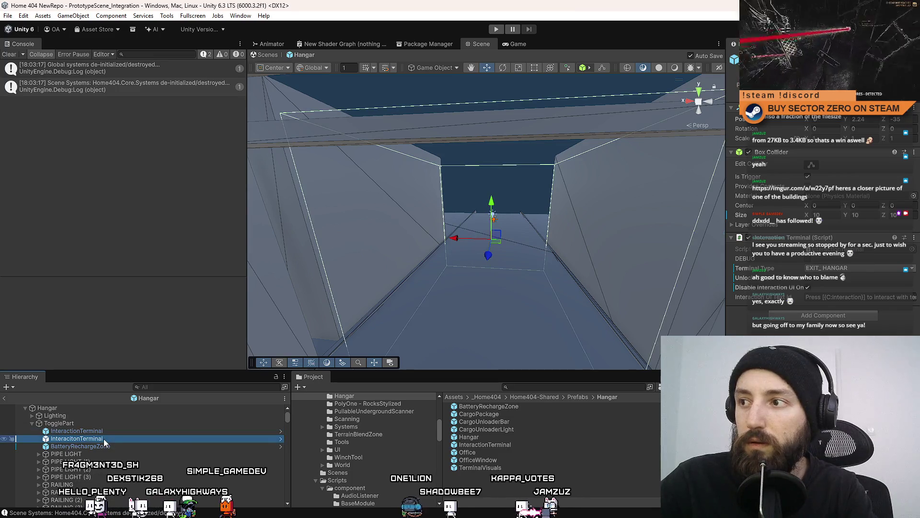
pyautogui.press('Delete')
pyautogui.click(104, 433)
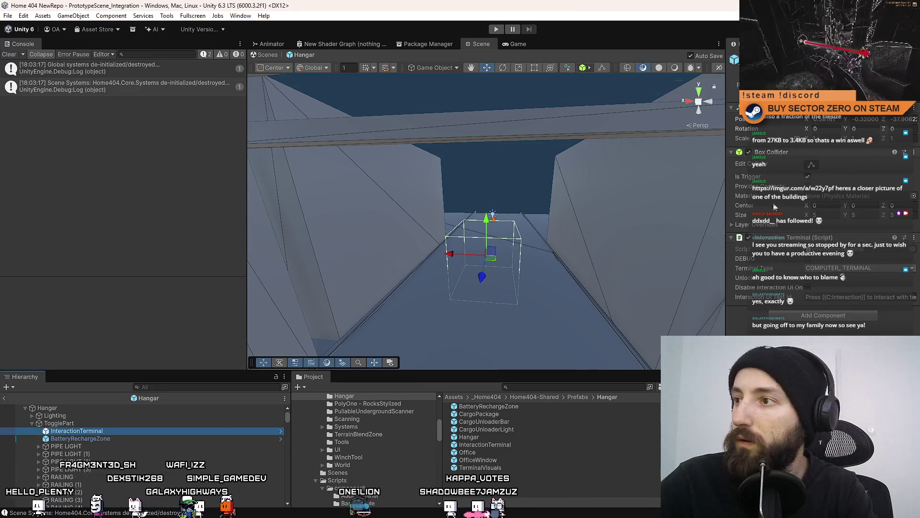
pyautogui.press('Return')
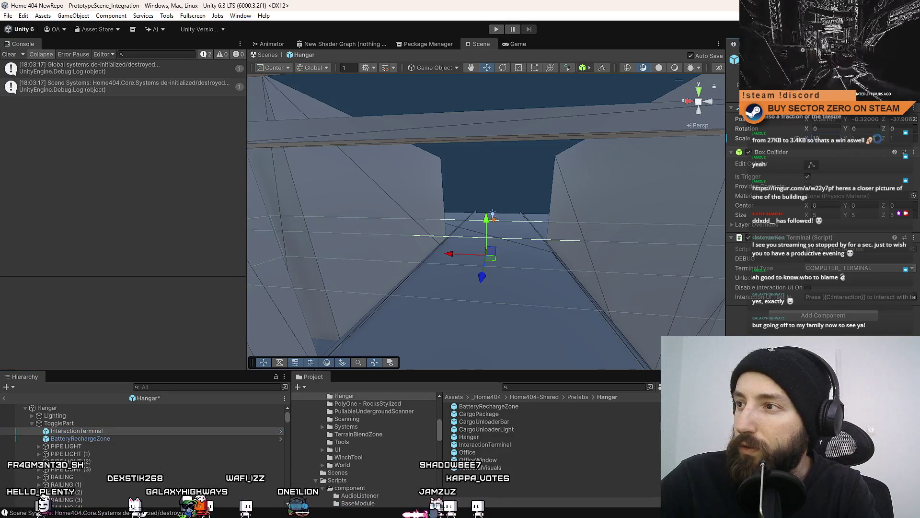
# Set the terminal's Scale Y and Z to 10 and its Box Collider size to 10.
pyautogui.write('10')
pyautogui.click(913, 139)
pyautogui.write('10')
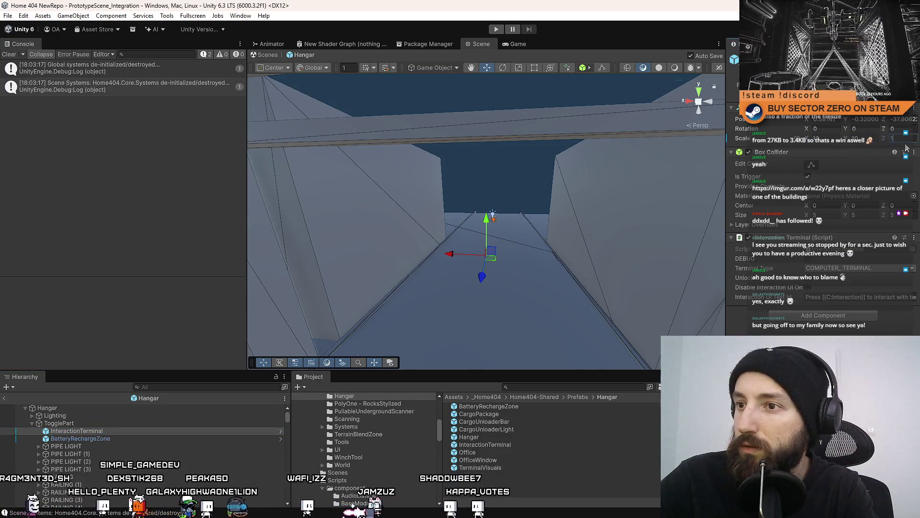
pyautogui.click(815, 214)
pyautogui.write('10')
pyautogui.press('Tab')
pyautogui.write('1')
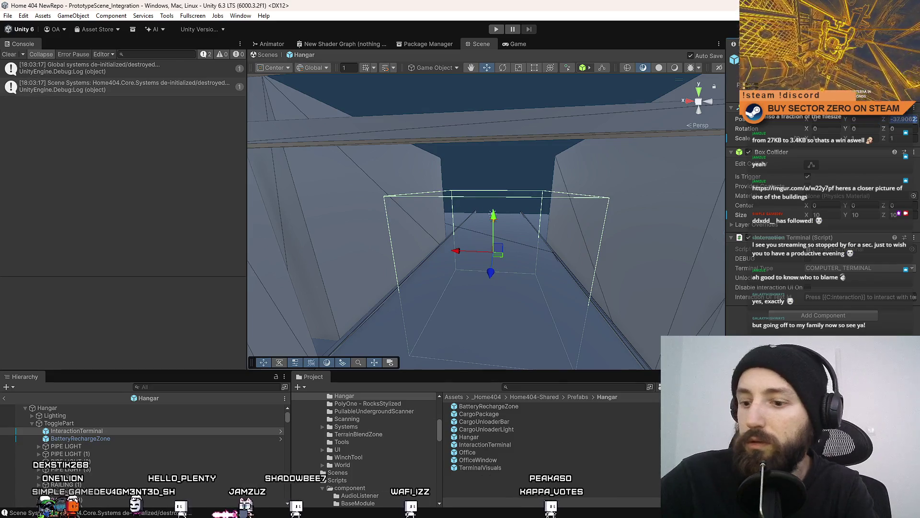
# Place the terminal at Position Z -35, raise it to about 4.88, and set Terminal Type EXIT_OFFICE.
pyautogui.write('-35')
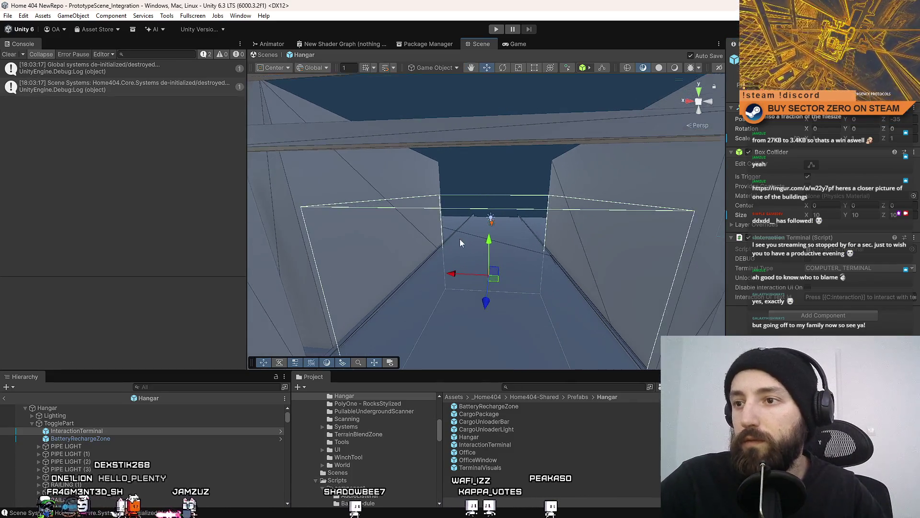
pyautogui.moveTo(491, 237)
pyautogui.mouseDown()
pyautogui.moveTo(493, 163)
pyautogui.moveTo(474, 243)
pyautogui.moveTo(549, 247)
pyautogui.mouseUp()
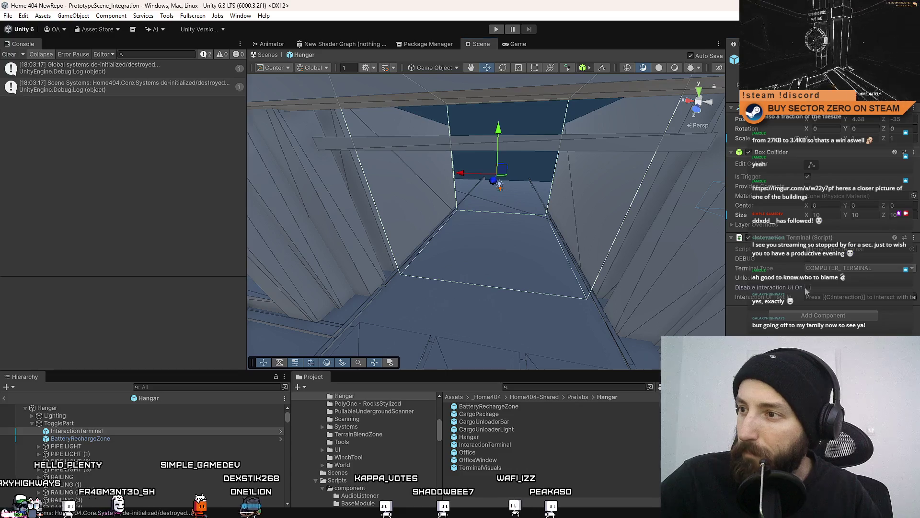
pyautogui.click(864, 273)
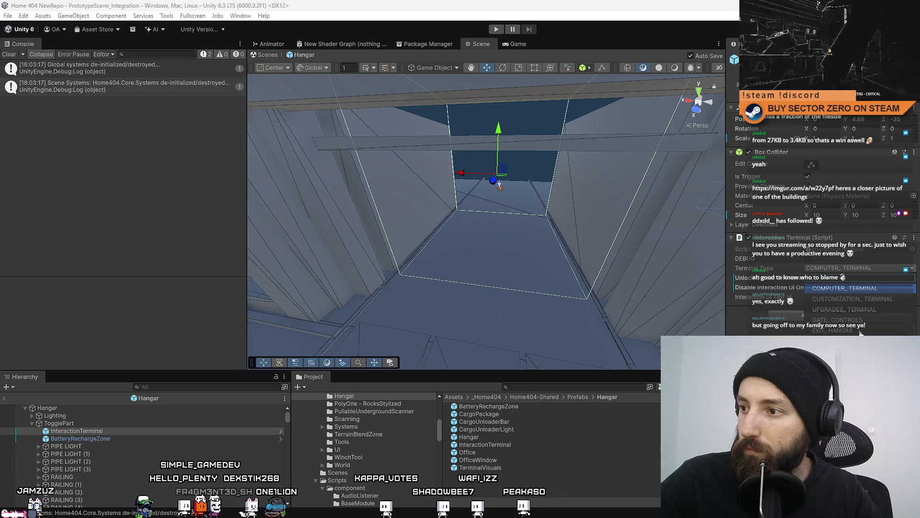
pyautogui.press('Escape')
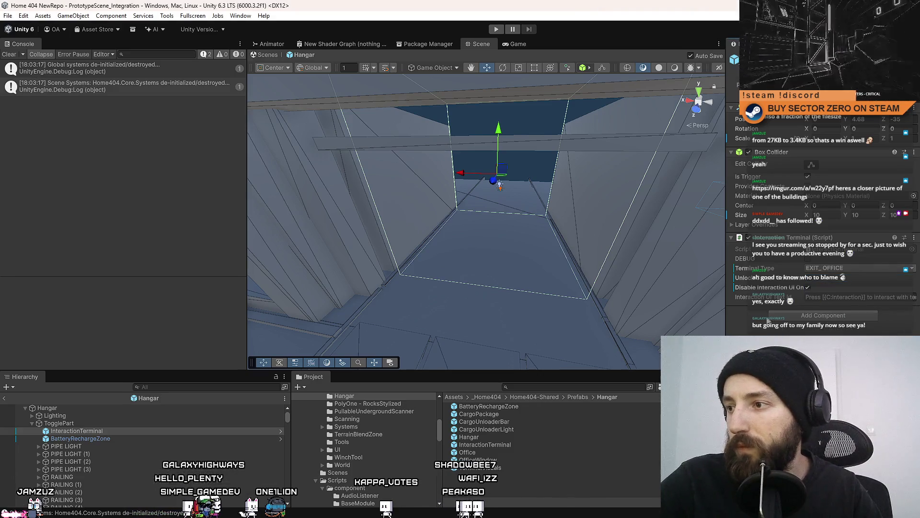
# Fly the Scene view into the hangar interior and switch to the Game view.
pyautogui.scroll(-3, 603, 260)
pyautogui.click(520, 481)
pyautogui.moveTo(440, 211)
pyautogui.mouseDown()
pyautogui.moveTo(526, 244)
pyautogui.moveTo(527, 193)
pyautogui.mouseUp()
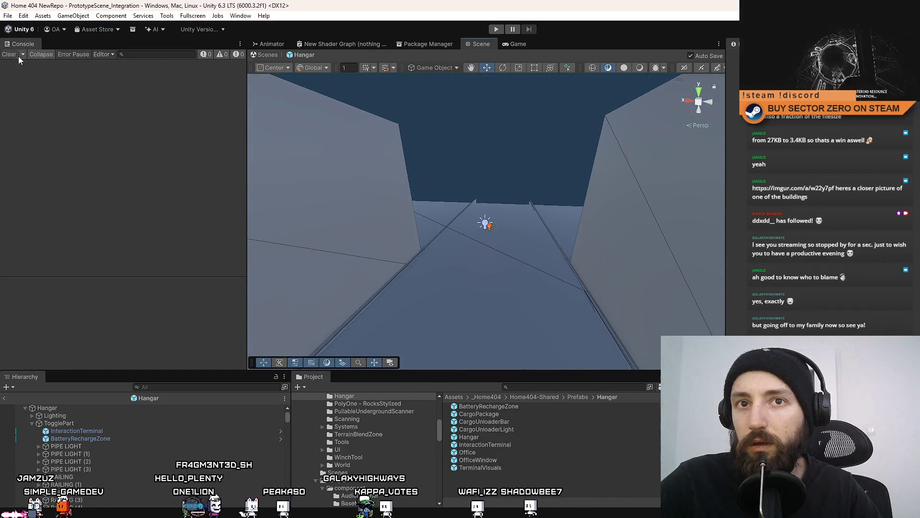
pyautogui.moveTo(459, 218)
pyautogui.mouseDown()
pyautogui.moveTo(328, 133)
pyautogui.moveTo(436, 177)
pyautogui.moveTo(501, 475)
pyautogui.mouseUp()
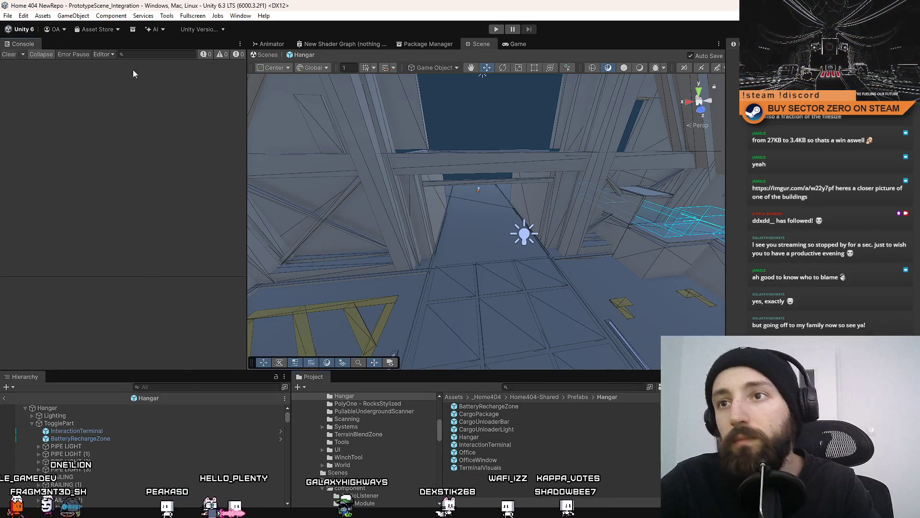
pyautogui.click(513, 47)
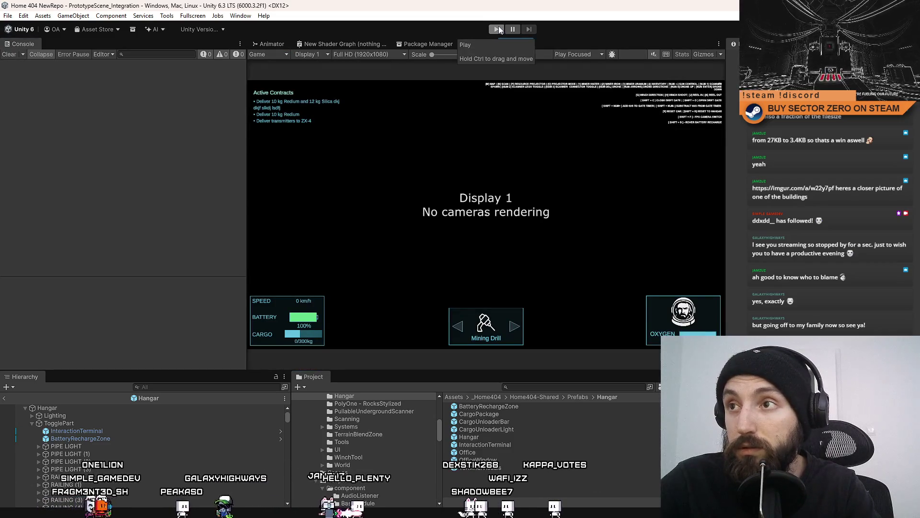
# Enter Play mode and drive the rover down the corridor until the 'Press [E]' prompt appears.
pyautogui.click(499, 29)
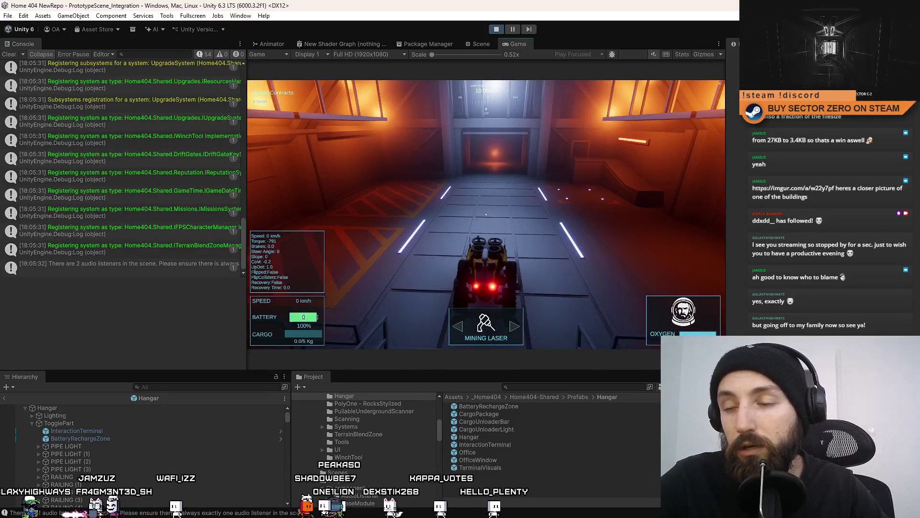
pyautogui.press('w')
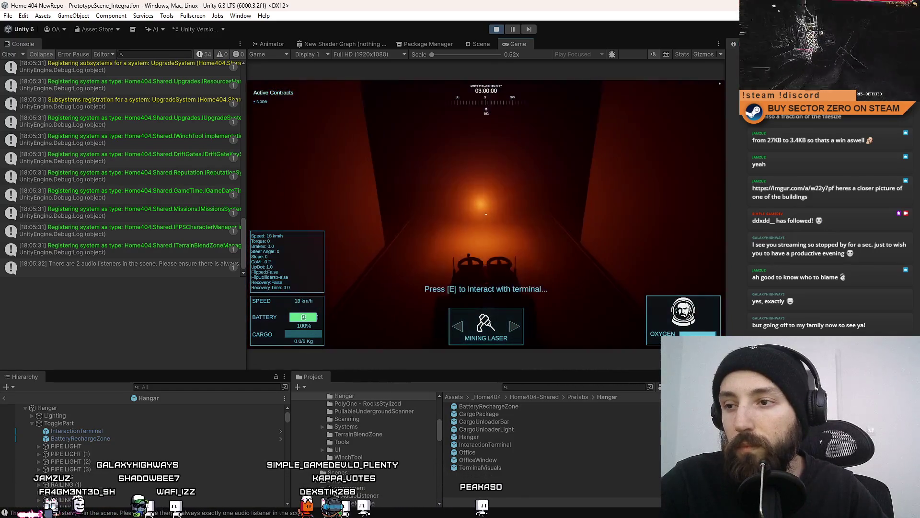
pyautogui.press('s')
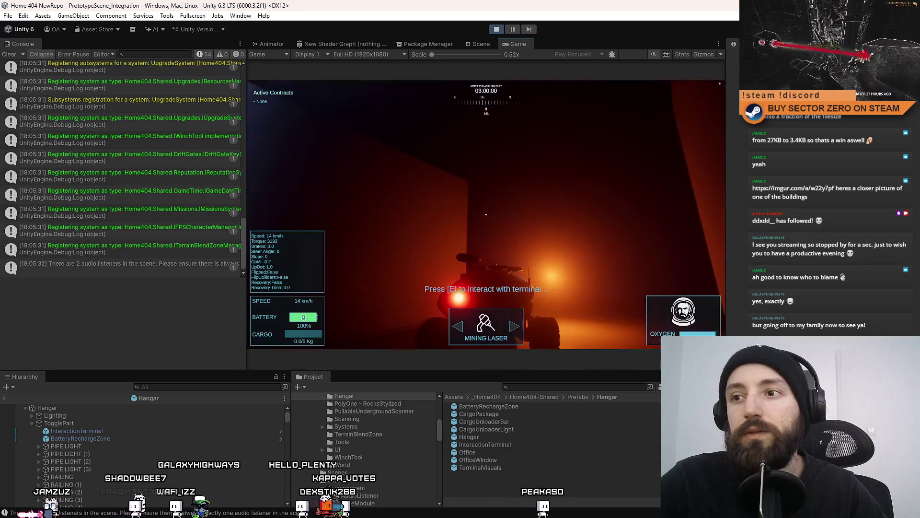
pyautogui.press('space')
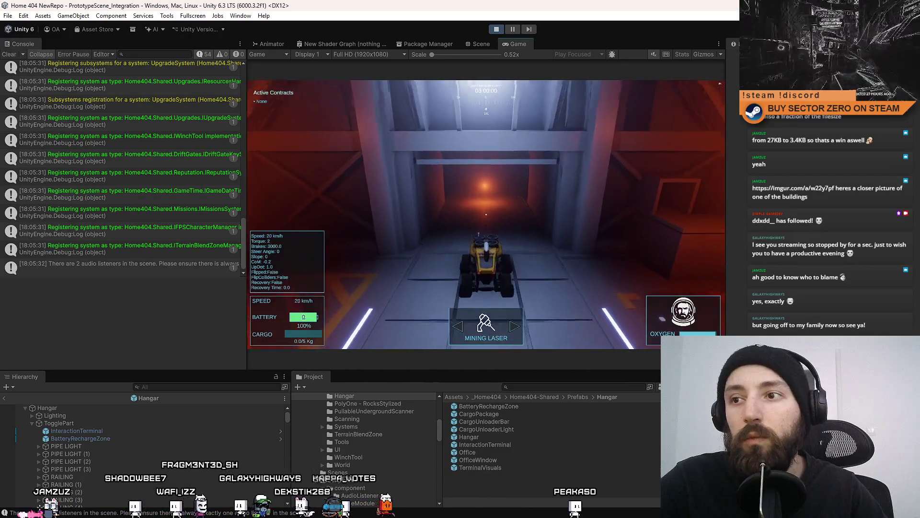
pyautogui.click(478, 44)
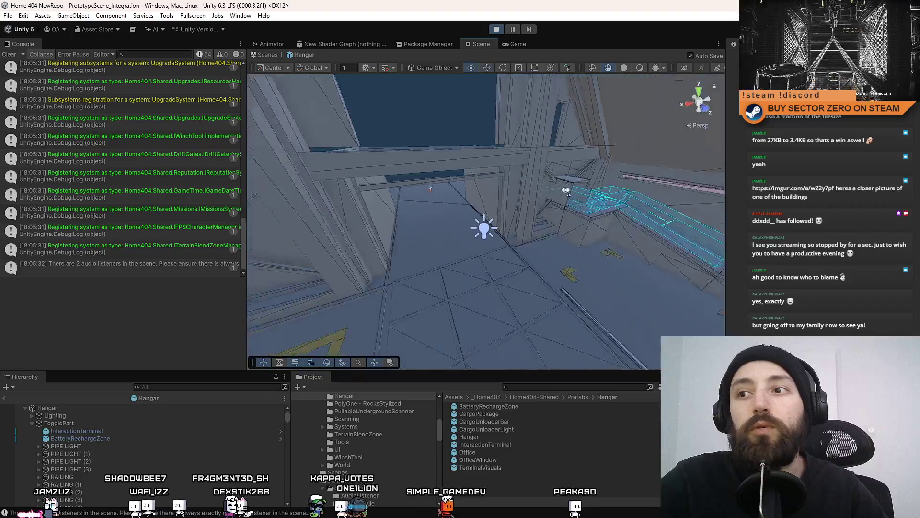
# Frame a hangar wall, reselect the InteractionTerminal, and leave prefab editing.
pyautogui.moveTo(565, 190); pyautogui.dragTo(501, 186)
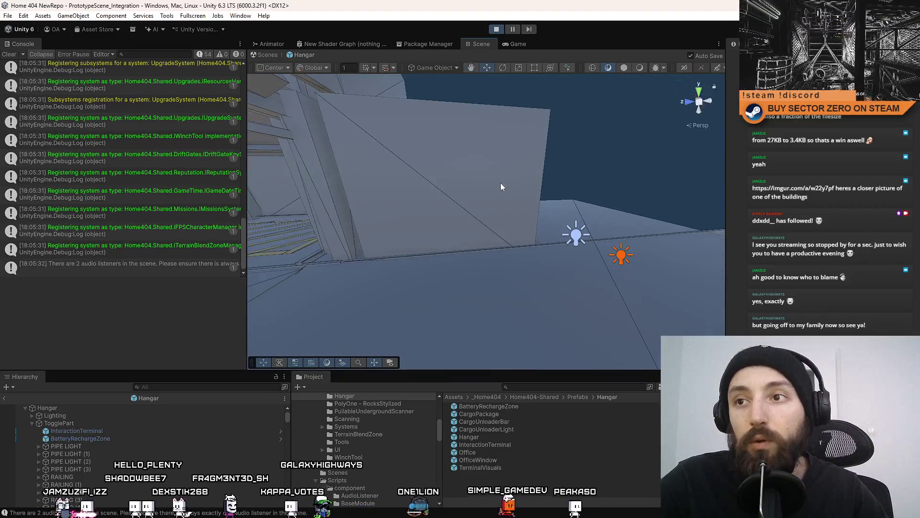
pyautogui.click(501, 186)
pyautogui.press('f')
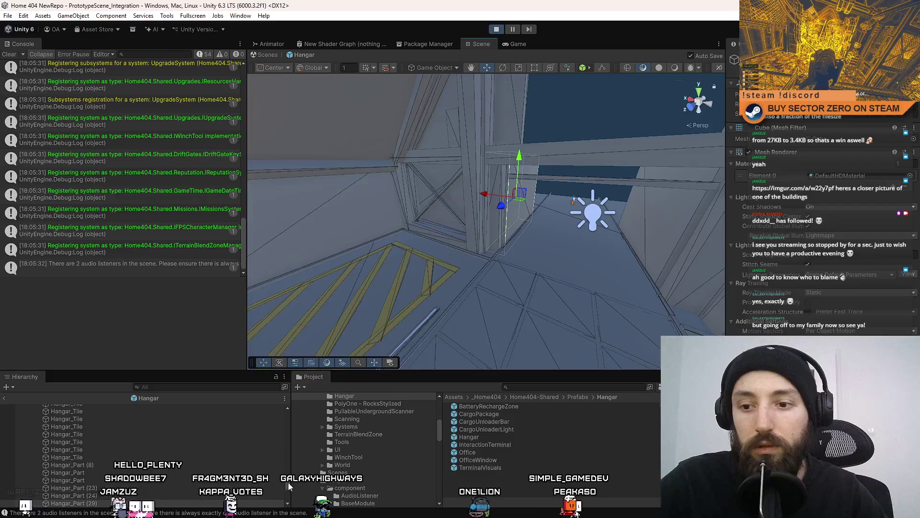
pyautogui.moveTo(289, 485); pyautogui.dragTo(298, 401)
pyautogui.click(124, 431)
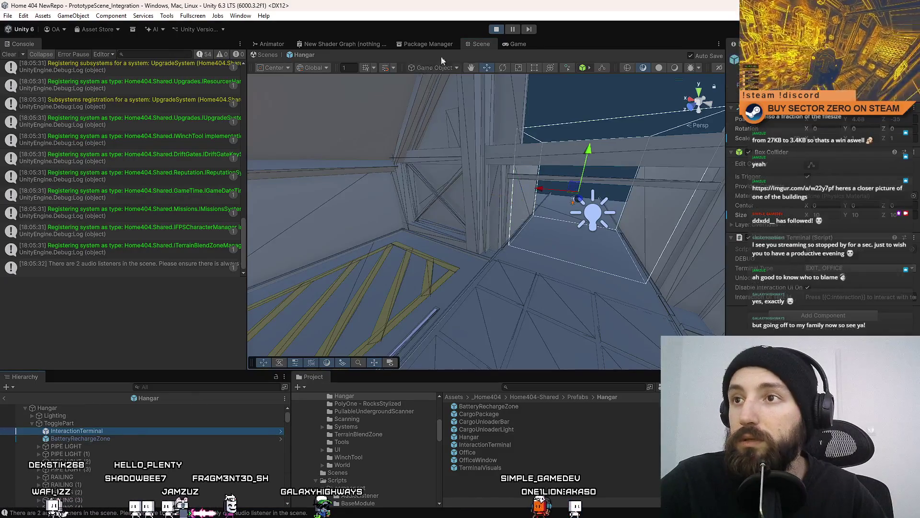
pyautogui.click(267, 55)
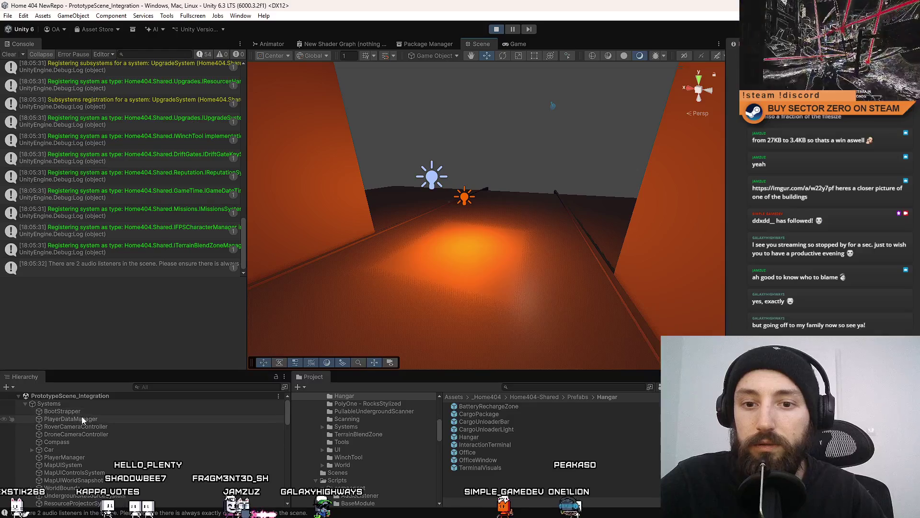
# Find the InteractionTerminal in the Hierarchy by searching 'interac', then clear the search.
pyautogui.click(89, 427)
pyautogui.click(90, 434)
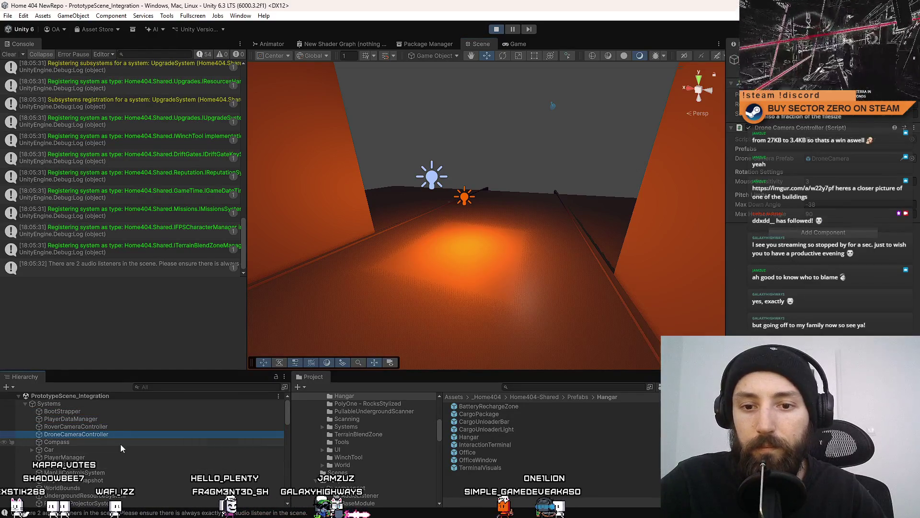
pyautogui.click(167, 387)
pyautogui.write('interact')
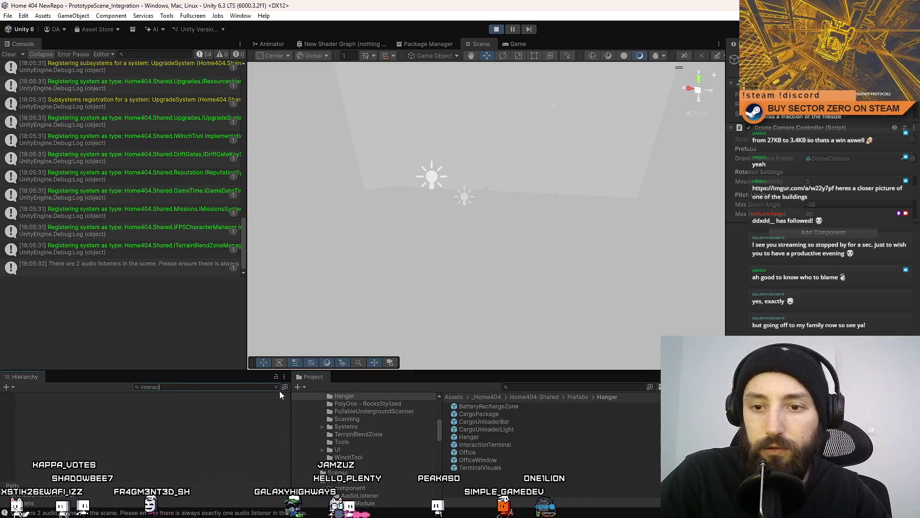
pyautogui.press('BackSpace')
pyautogui.press('BackSpace')
pyautogui.press('BackSpace')
pyautogui.click(153, 411)
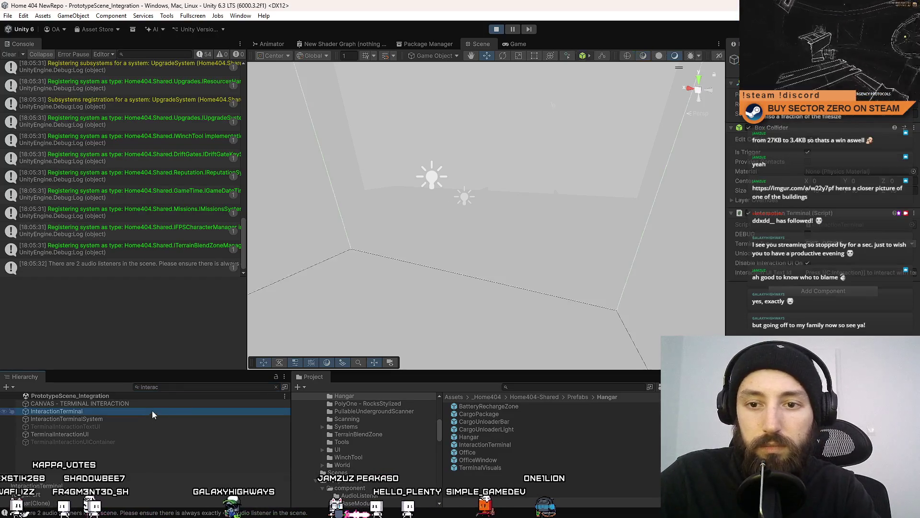
pyautogui.click(185, 388)
pyautogui.press('BackSpace')
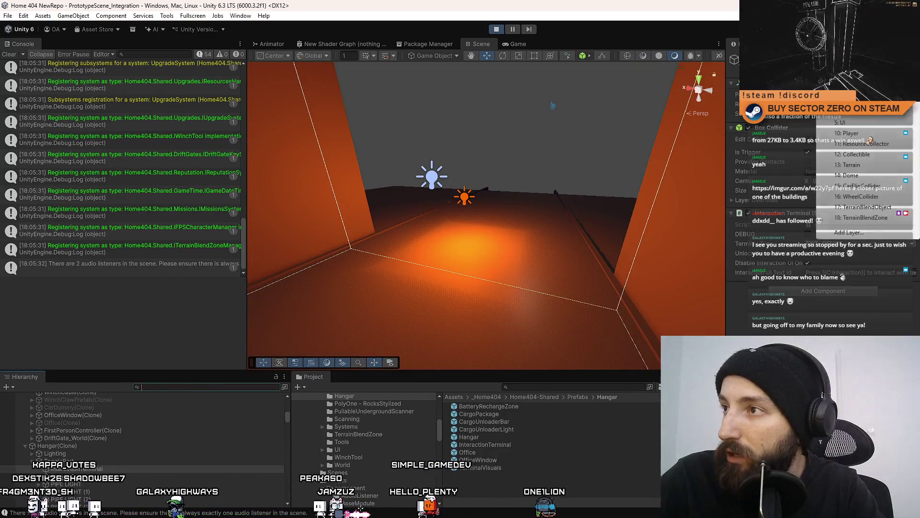
# Frame the InteractionTerminal in the Scene view and return to the running Game view.
pyautogui.moveTo(499, 160); pyautogui.dragTo(406, 172)
pyautogui.press('f')
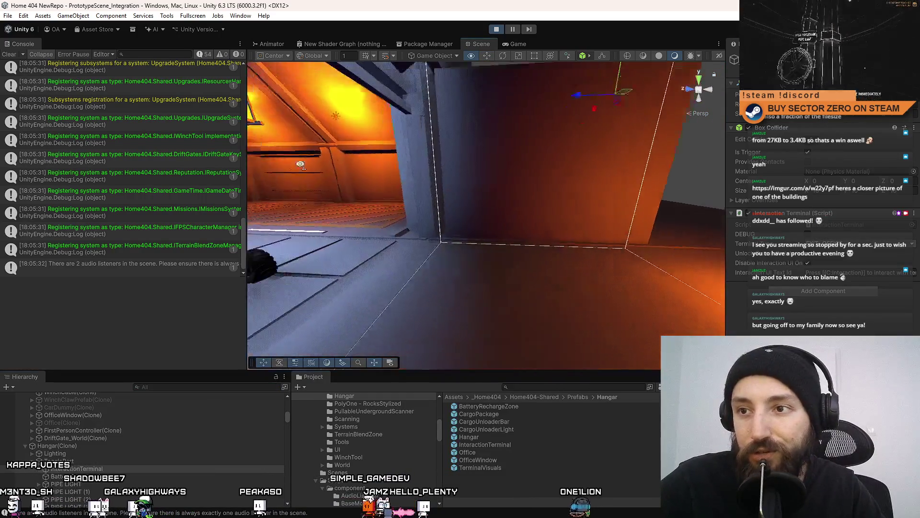
pyautogui.click(519, 44)
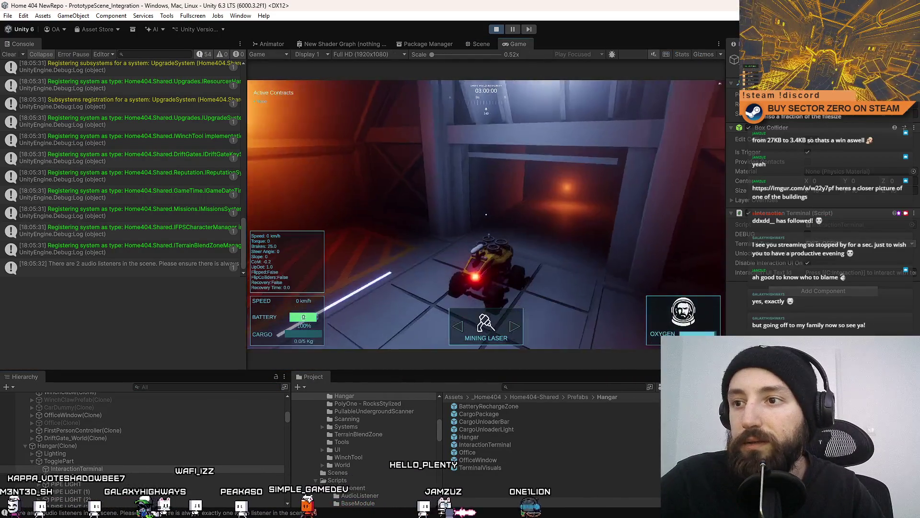
# Drive the rover through the tunnel into the red corridor, braking and accelerating.
pyautogui.press('w')
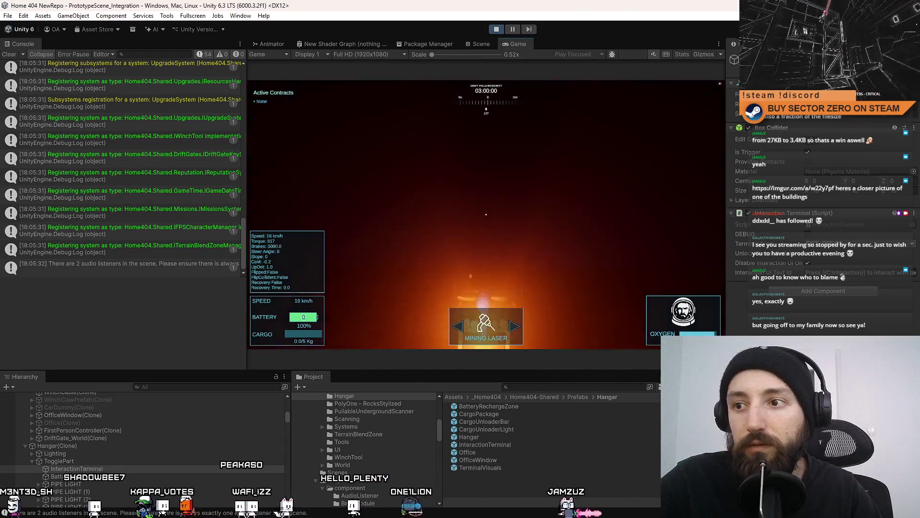
pyautogui.press('w')
pyautogui.press('s')
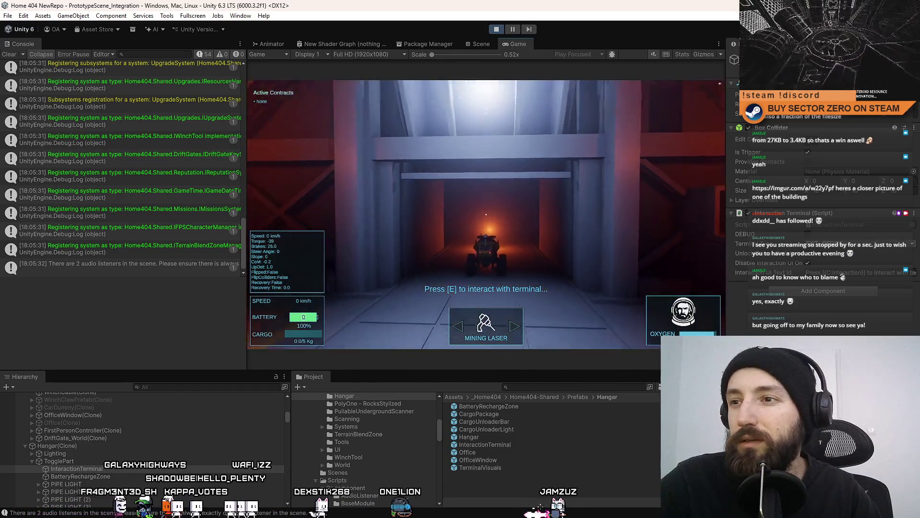
pyautogui.press('w')
pyautogui.press('w')
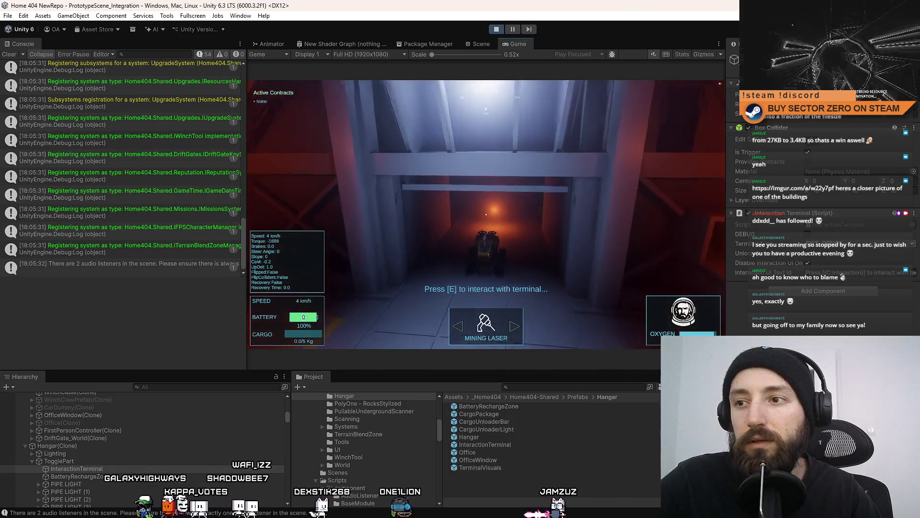
pyautogui.press('s')
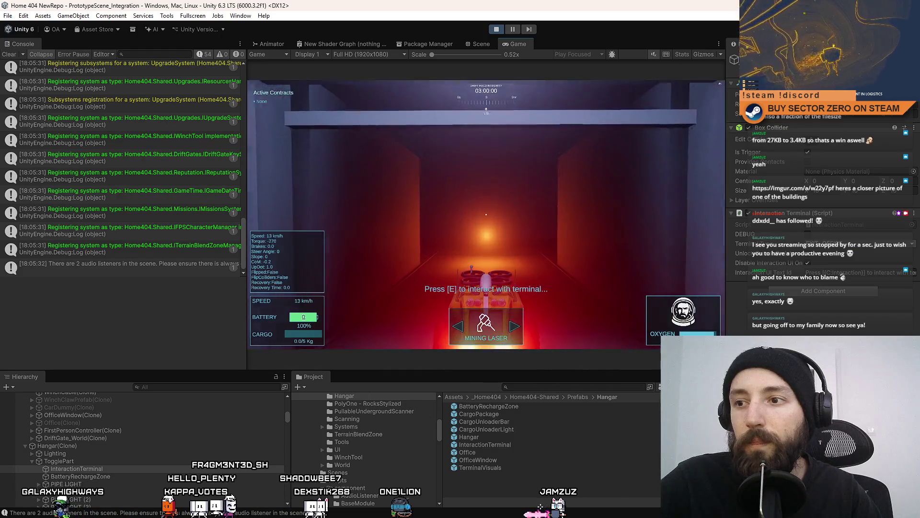
pyautogui.press('w')
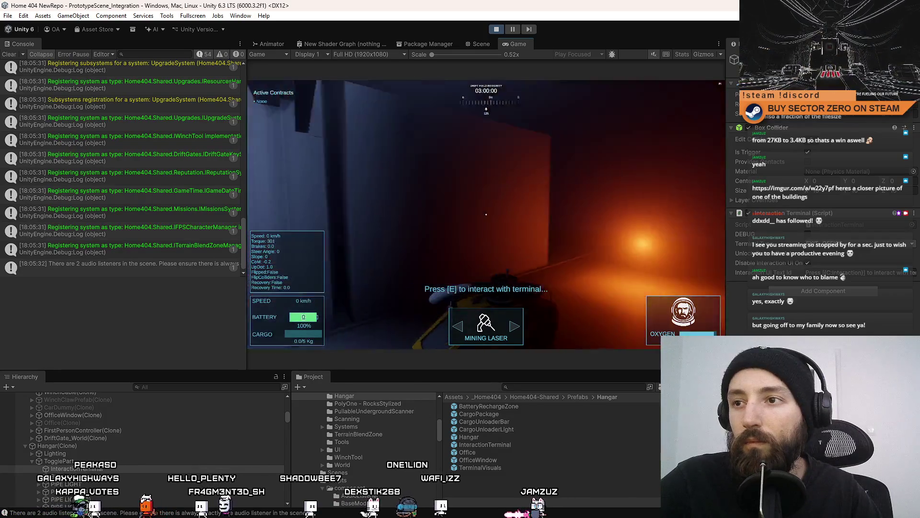
pyautogui.press('w')
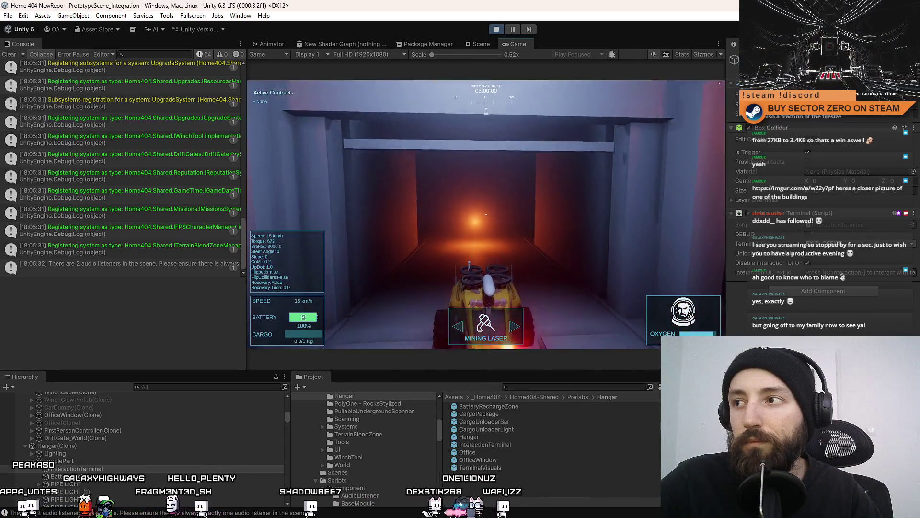
pyautogui.press('s')
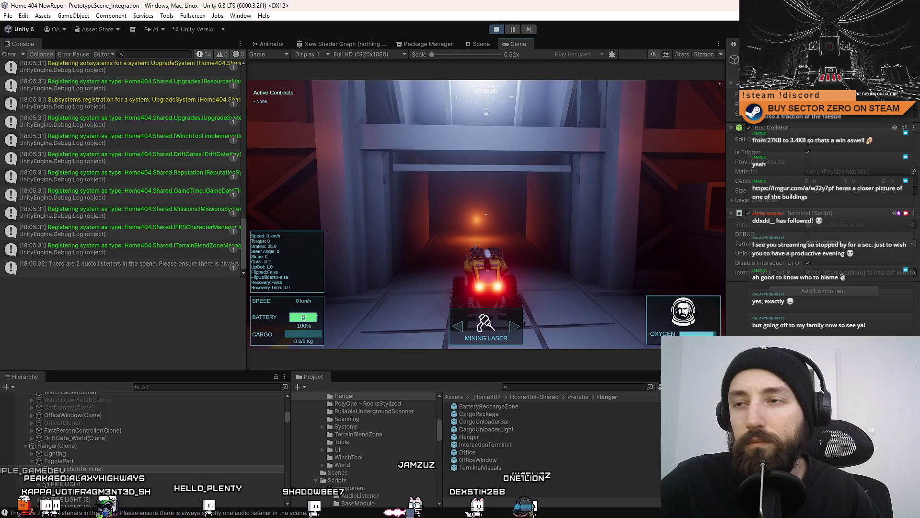
# Switch briefly to the Scene view and back to the running game.
pyautogui.press('Escape')
pyautogui.click(487, 44)
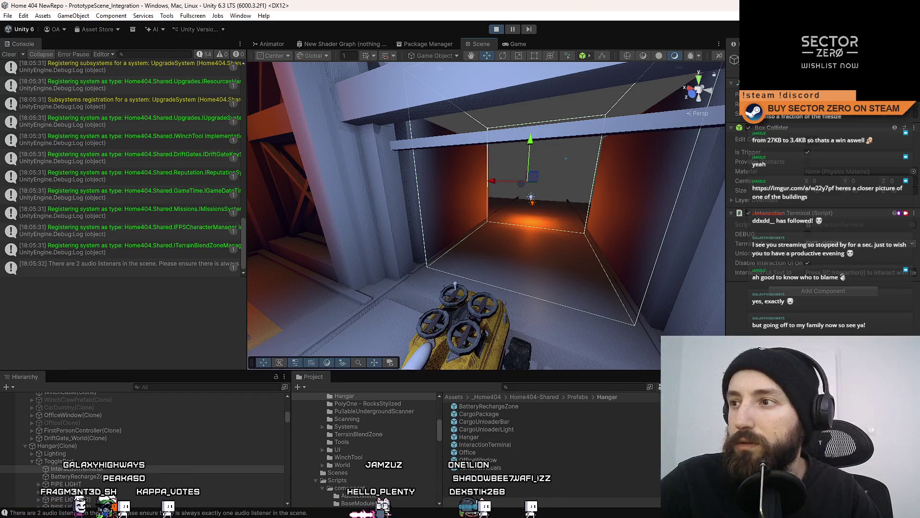
pyautogui.click(519, 44)
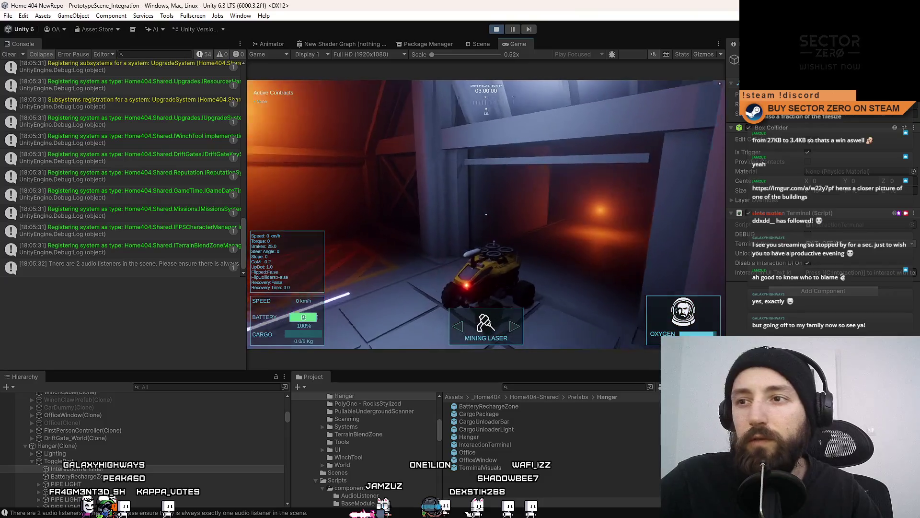
# Approach the terminal and press E to take control of the rover, then brake.
pyautogui.press('w')
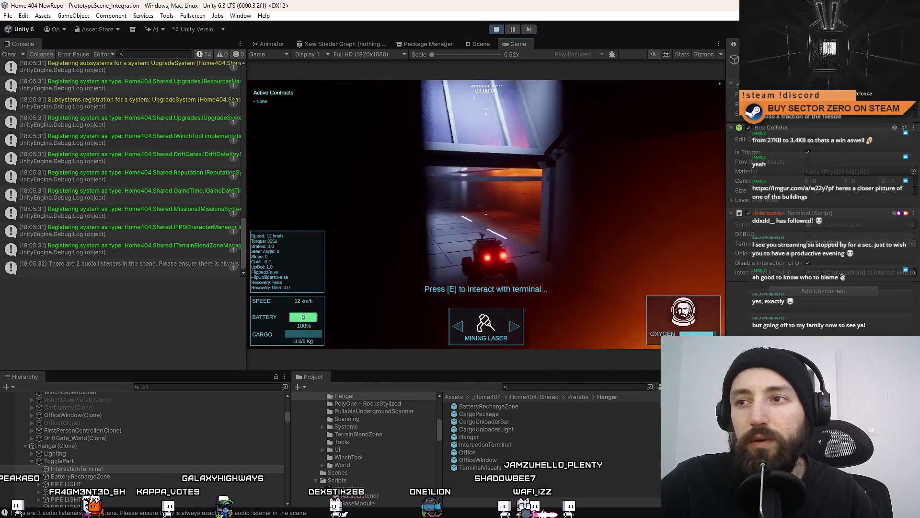
pyautogui.press('e')
pyautogui.press('w')
pyautogui.press('s')
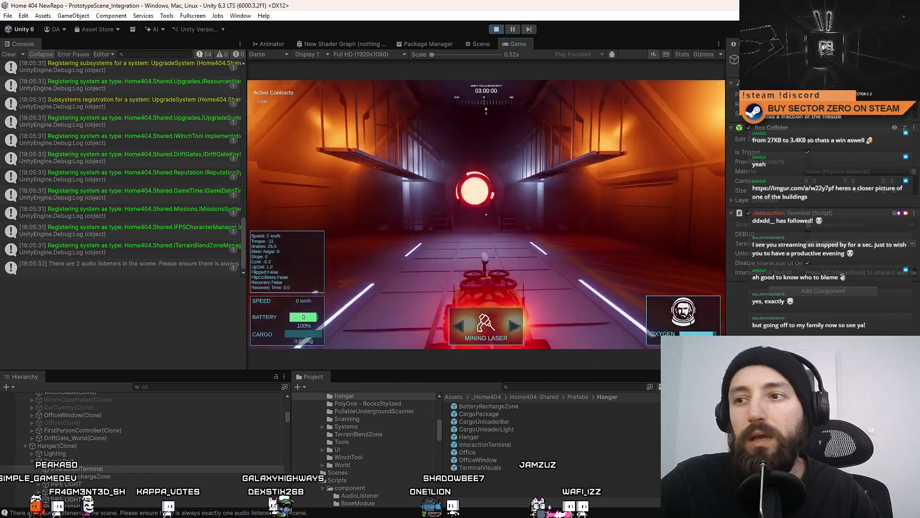
pyautogui.press('s')
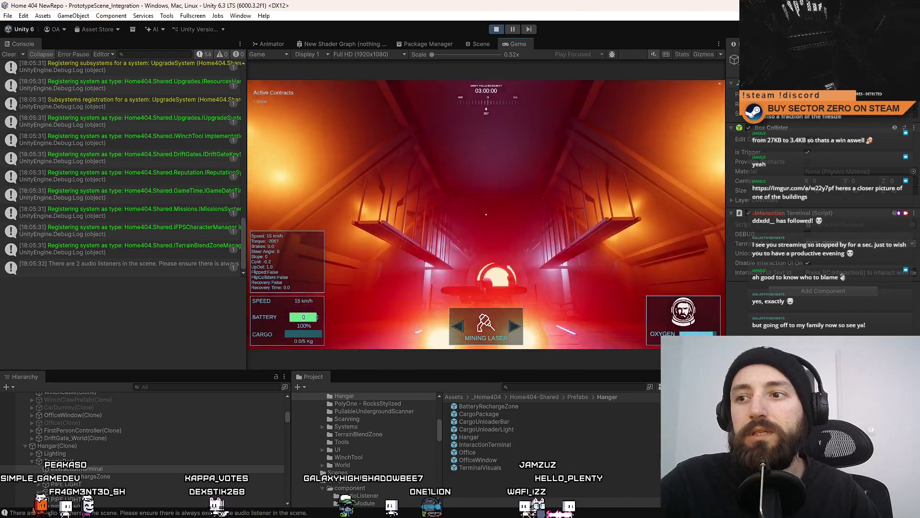
pyautogui.press('w')
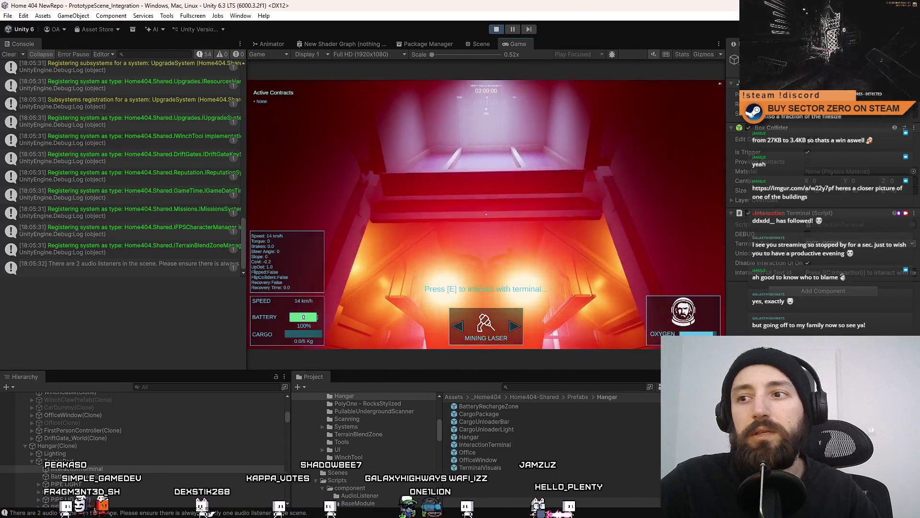
# Drive the rover through the hangar and steer left down the lit corridor.
pyautogui.press('w')
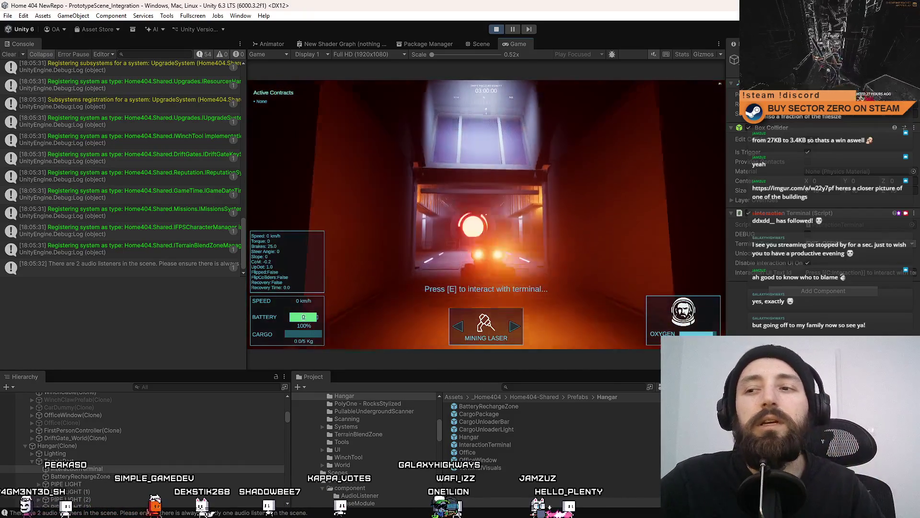
pyautogui.press('w')
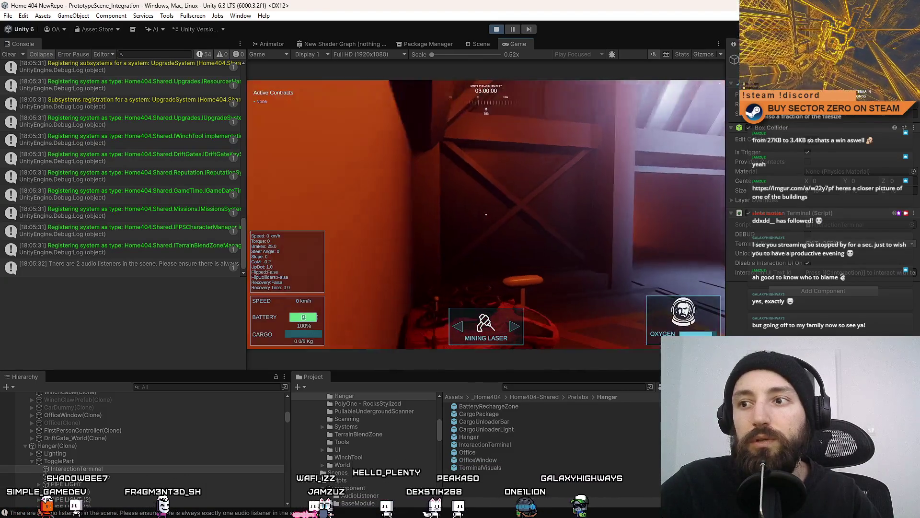
pyautogui.press('w')
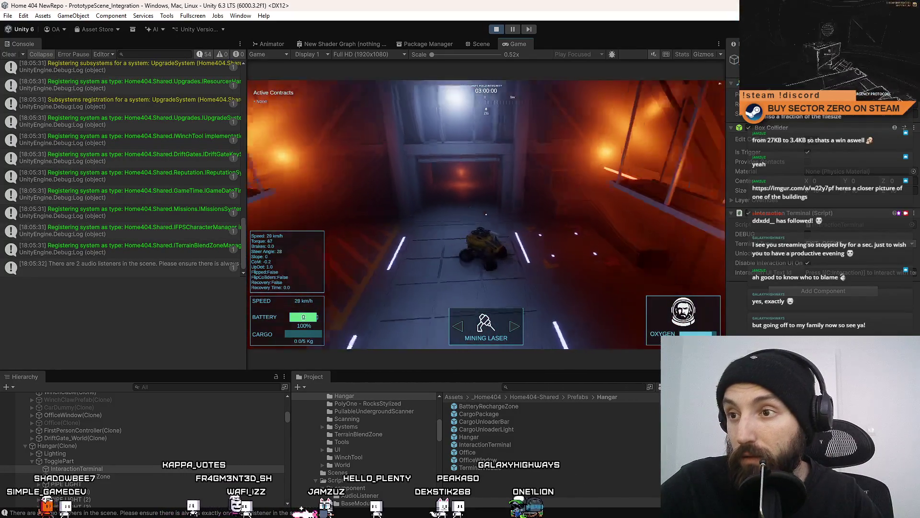
pyautogui.press('s')
pyautogui.press('w')
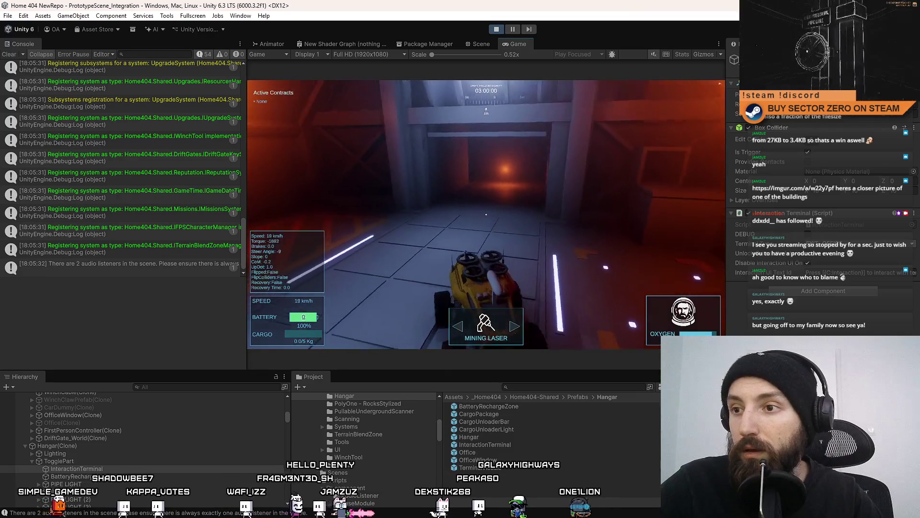
pyautogui.press('w')
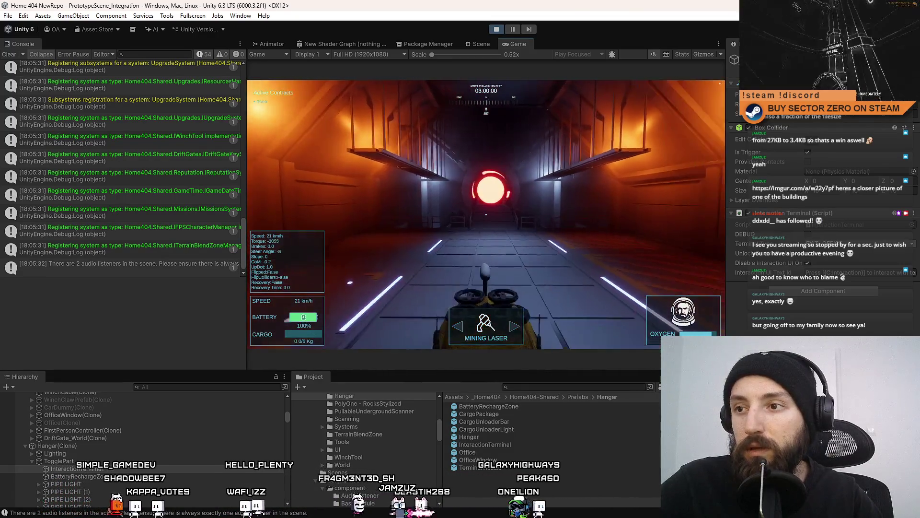
pyautogui.press('w')
pyautogui.press('a')
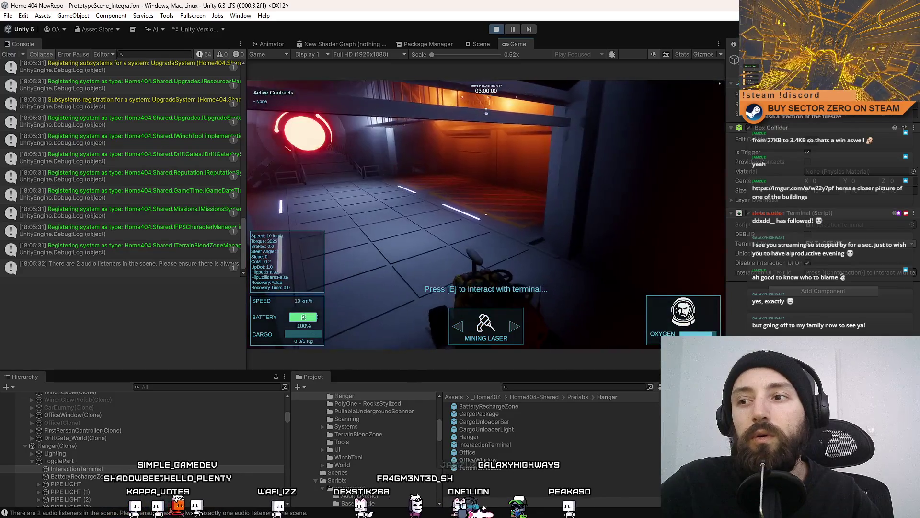
pyautogui.press('s')
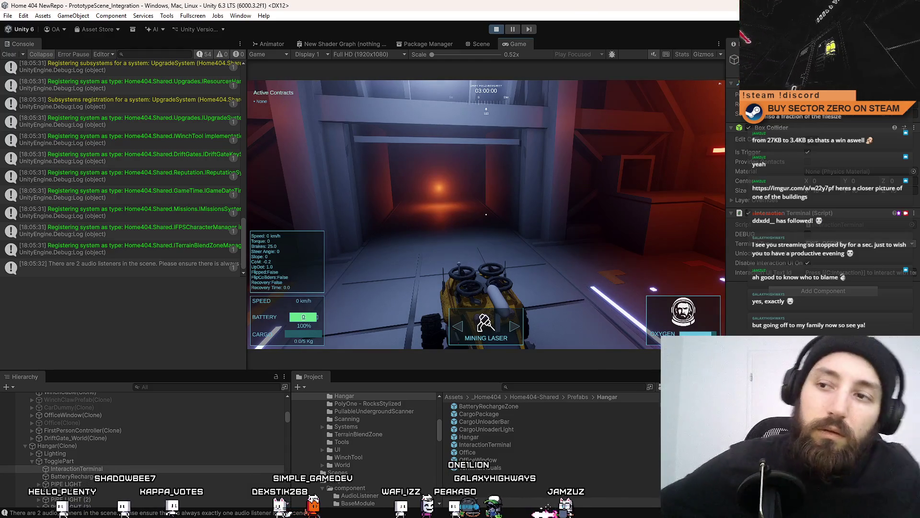
# Steer the rover right and left, then straighten it into the lit corridor.
pyautogui.press('w')
pyautogui.press('d')
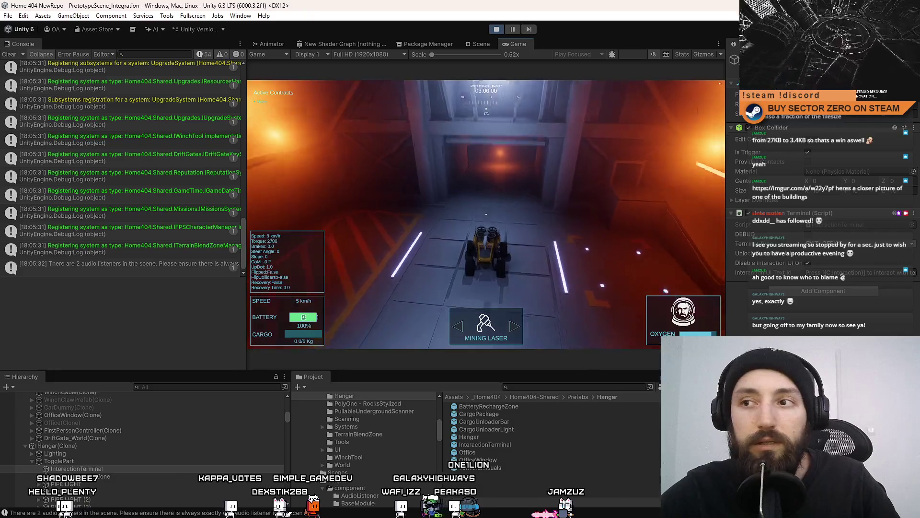
pyautogui.press('a')
pyautogui.press('s')
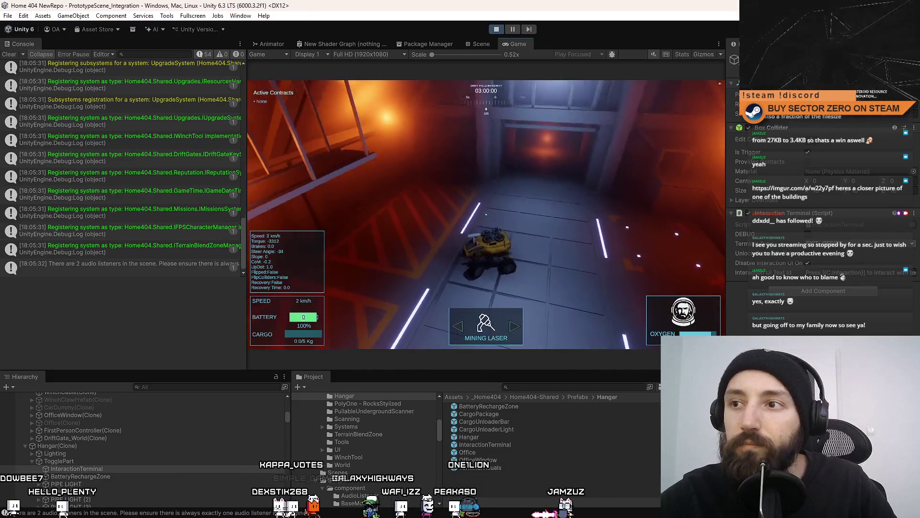
pyautogui.press('w')
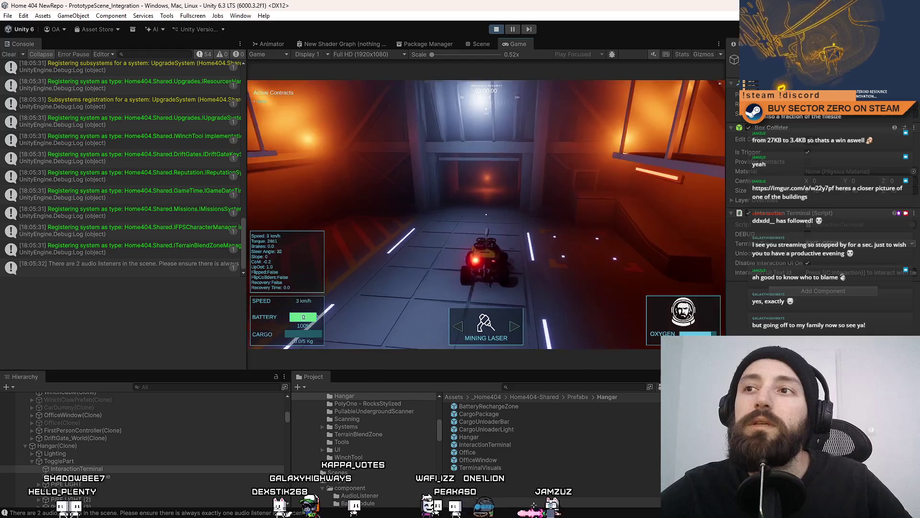
# Frame the orange point light in the Scene view, then return to the running game.
pyautogui.click(481, 43)
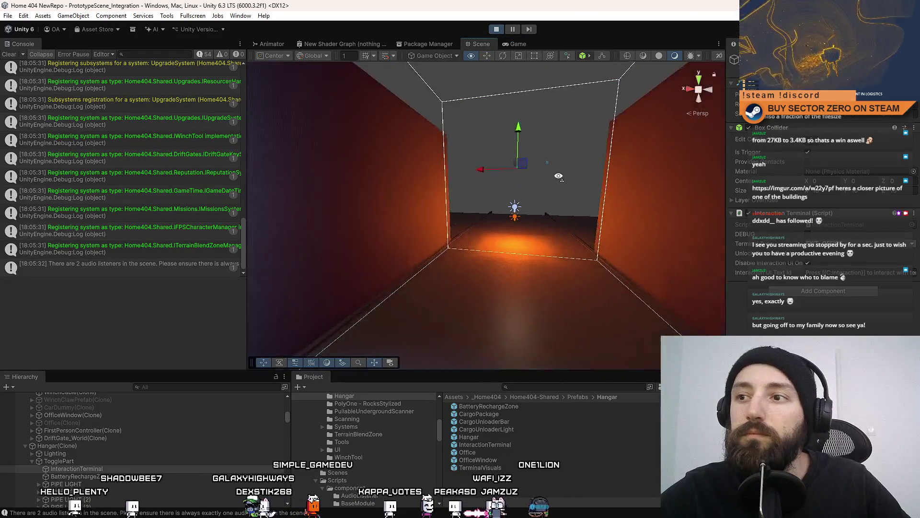
pyautogui.click(499, 200)
pyautogui.press('f')
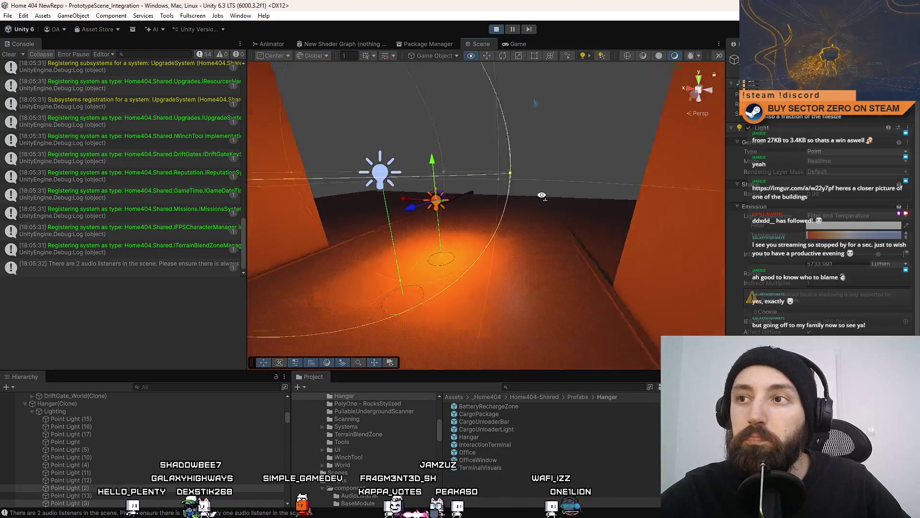
pyautogui.click(511, 42)
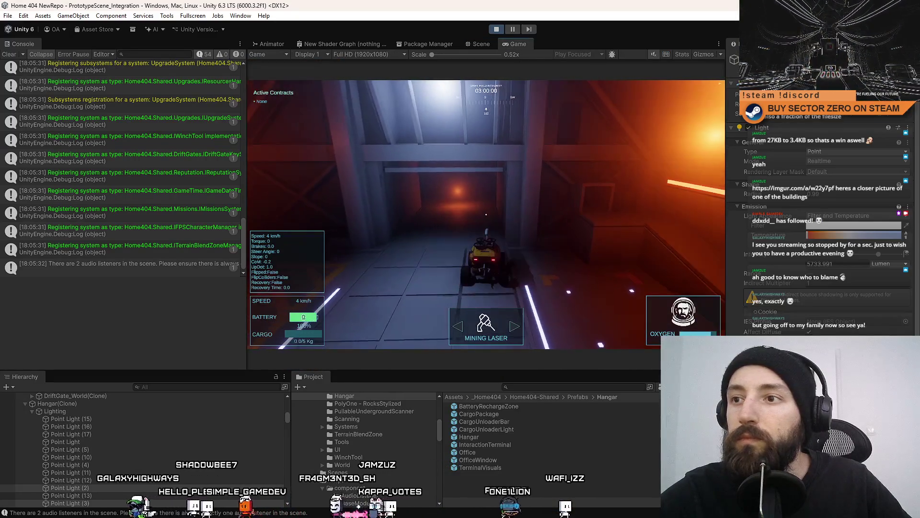
# Turn the rover around and drive it down the lit corridor toward the terminal.
pyautogui.press('s')
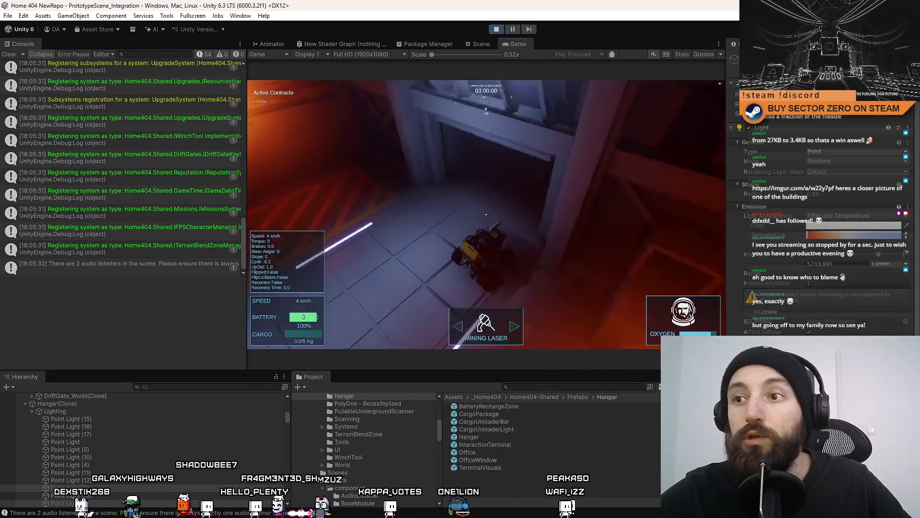
pyautogui.press('w')
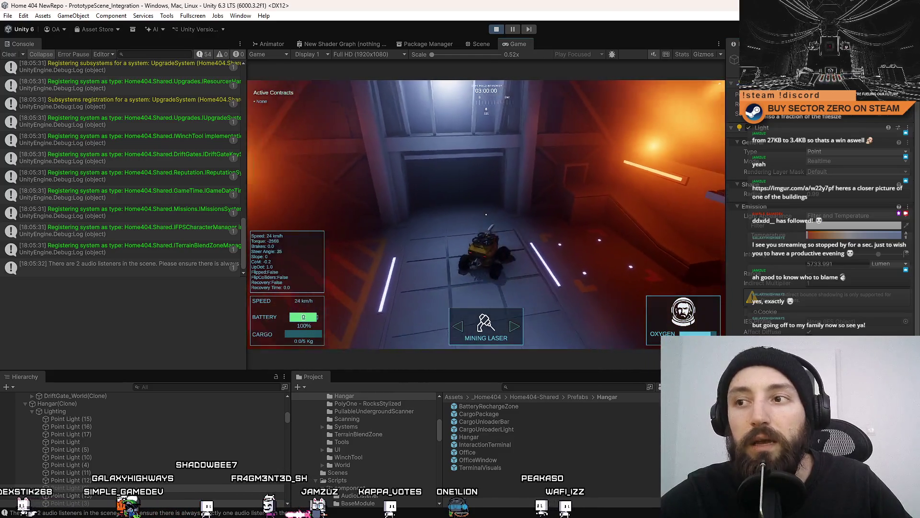
pyautogui.press('w')
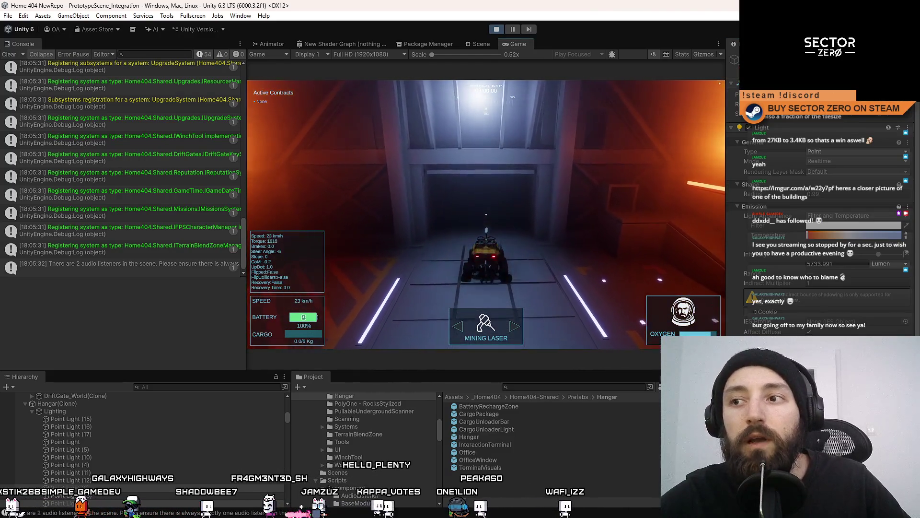
pyautogui.press('space')
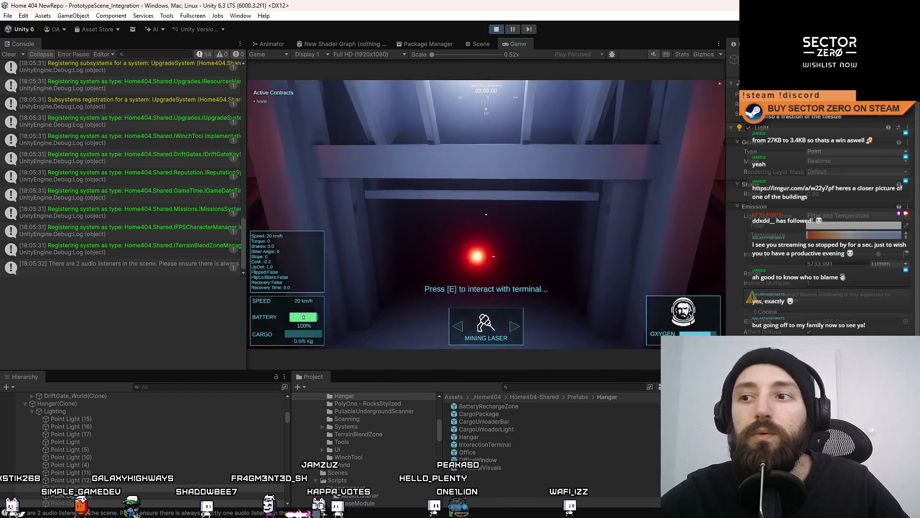
pyautogui.press('w')
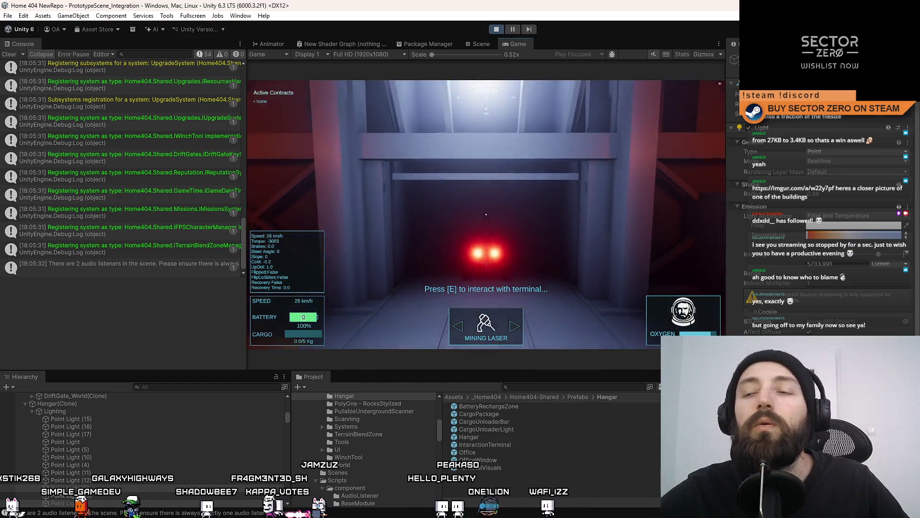
# Reverse, drive the rover into the lit tunnel, then stop Play mode and clear the console.
pyautogui.press('s')
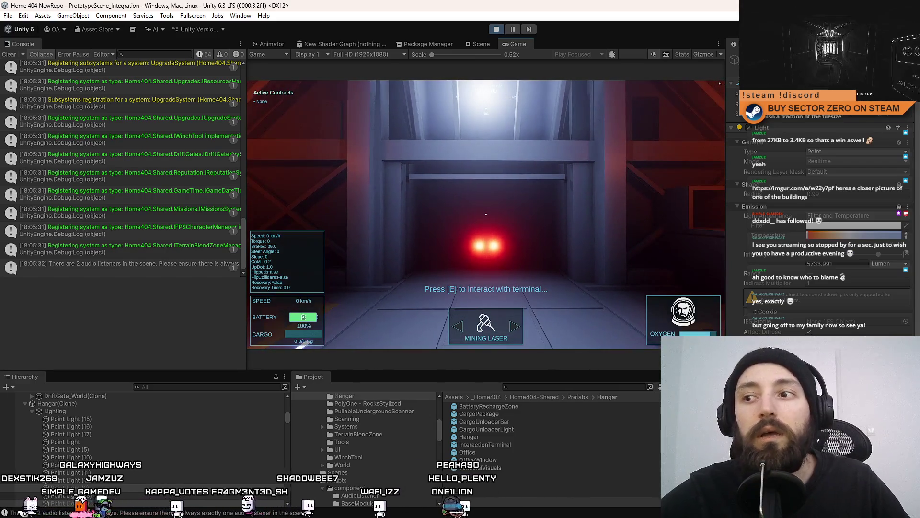
pyautogui.press('w')
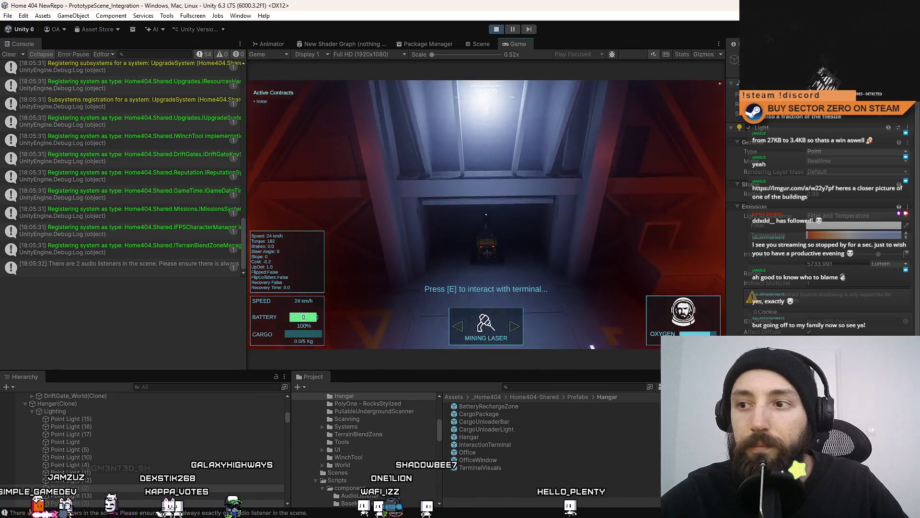
pyautogui.press('w')
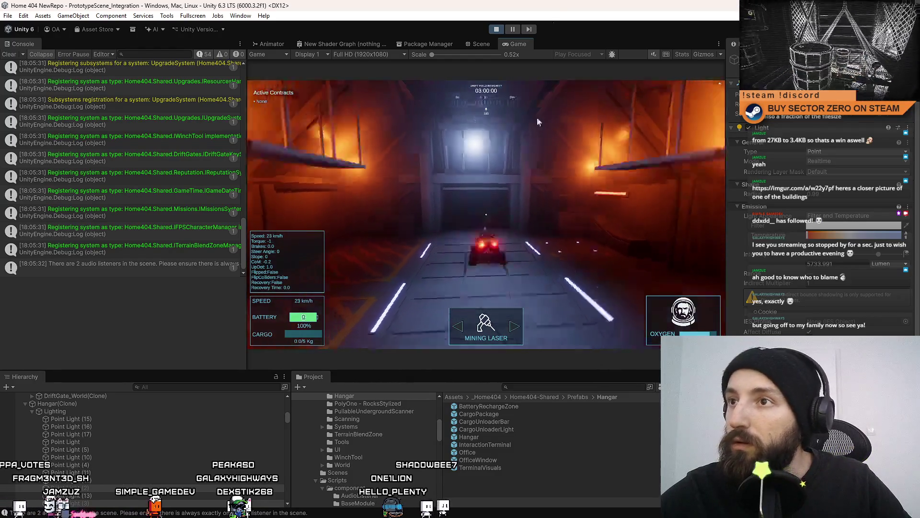
pyautogui.click(497, 29)
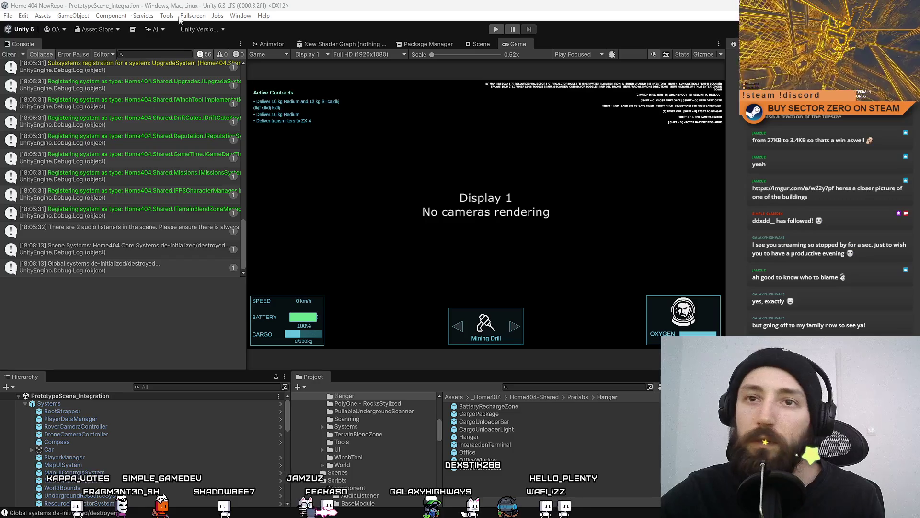
pyautogui.click(9, 54)
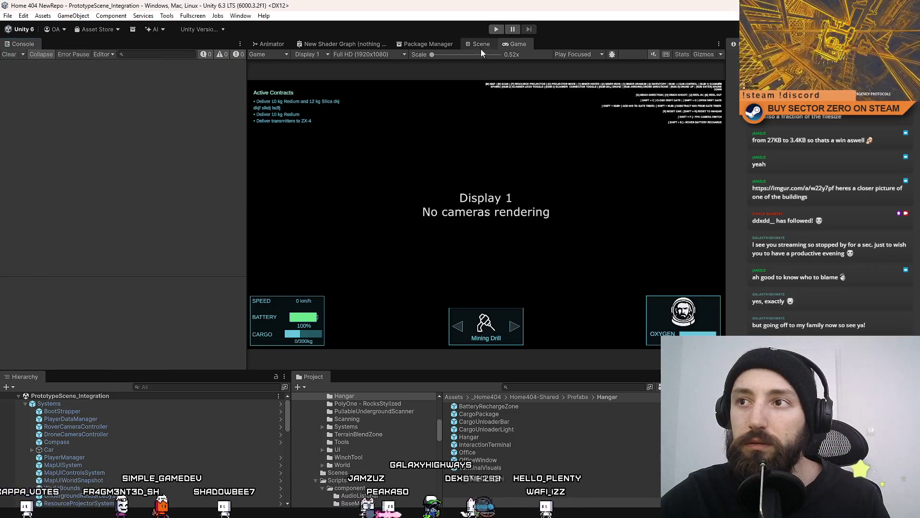
# Open the Hangar prefab in the Scene view and select the InteractionTerminal.
pyautogui.click(481, 47)
pyautogui.click(519, 45)
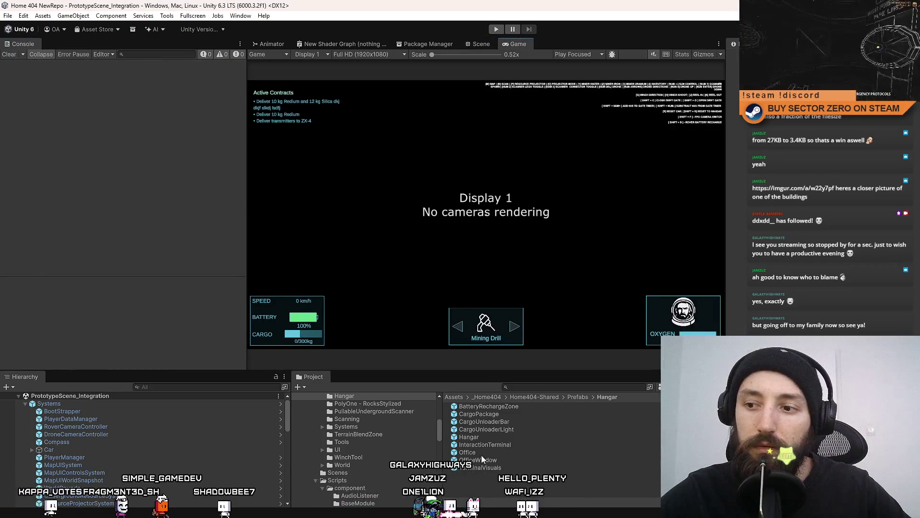
pyautogui.doubleClick(493, 435)
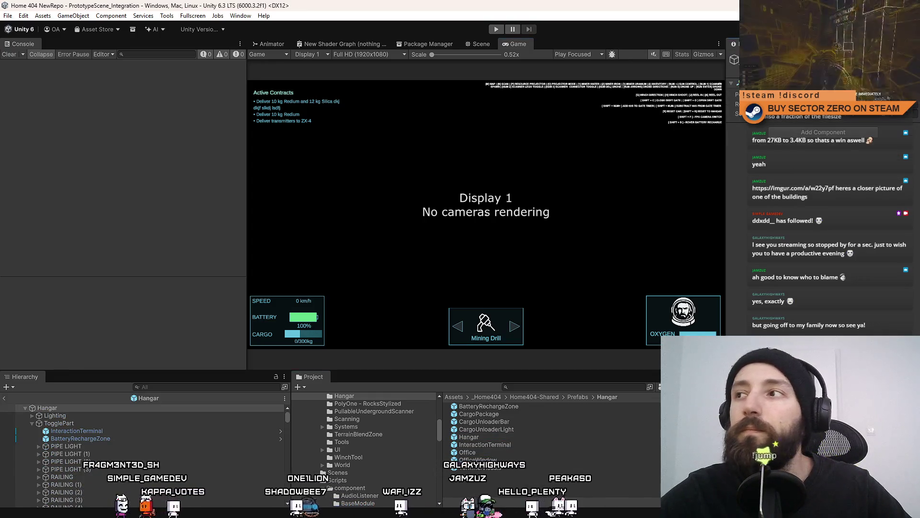
pyautogui.click(487, 46)
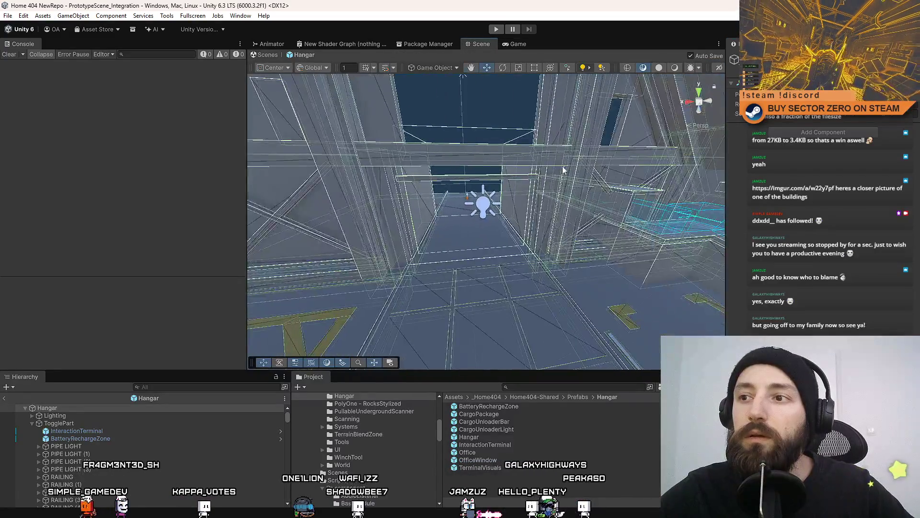
pyautogui.click(157, 433)
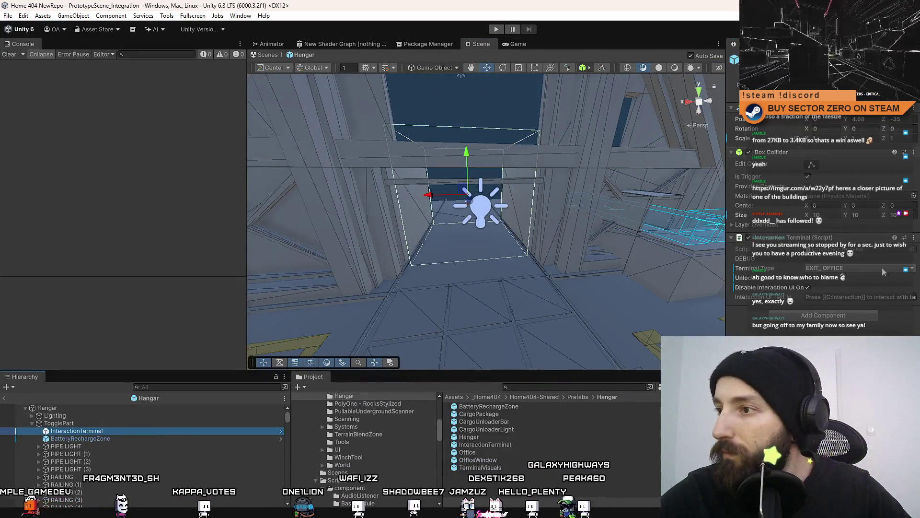
# Set Terminal Type to EXIT_HANGAR and revert the terminal's Rotation to the prefab value.
pyautogui.click(852, 270)
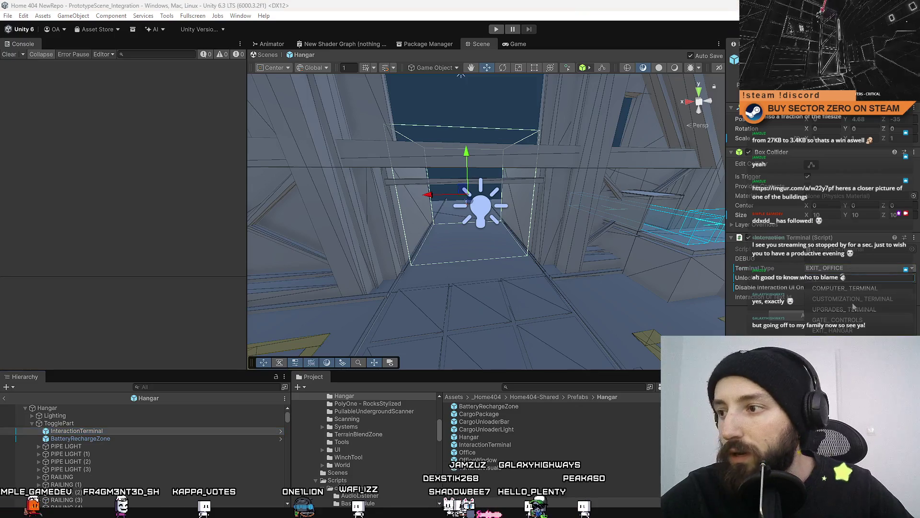
pyautogui.click(854, 332)
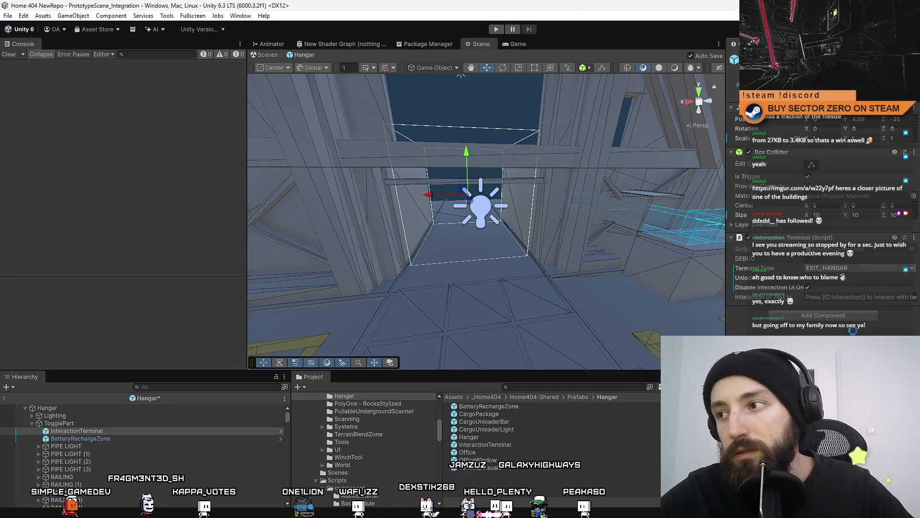
pyautogui.click(146, 437)
pyautogui.click(151, 433)
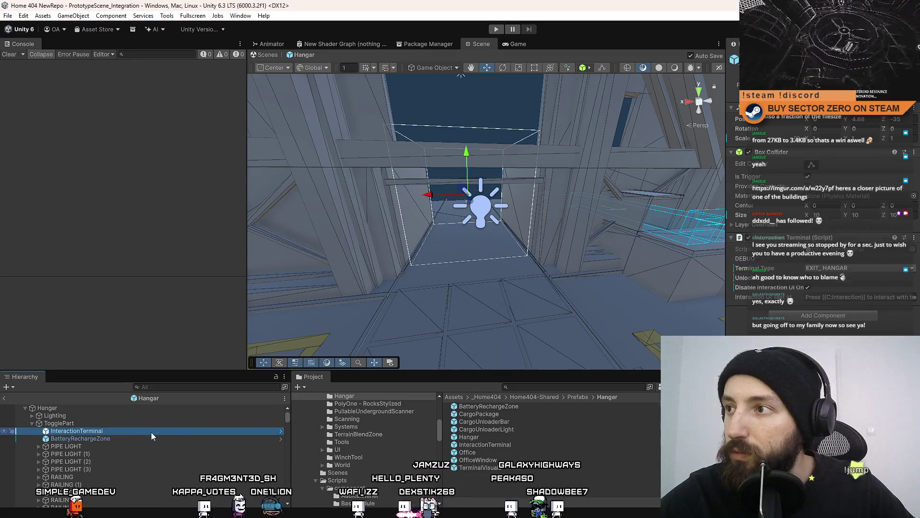
pyautogui.rightClick(748, 129)
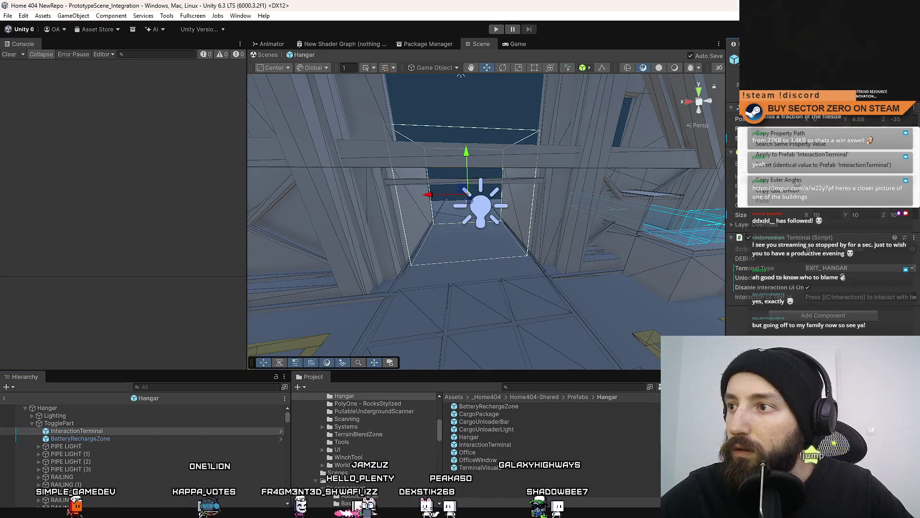
pyautogui.click(785, 166)
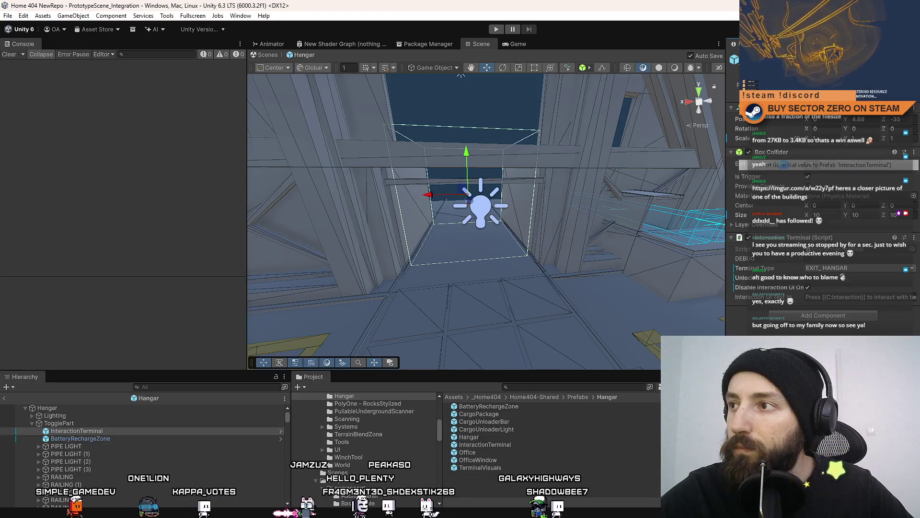
pyautogui.rightClick(766, 143)
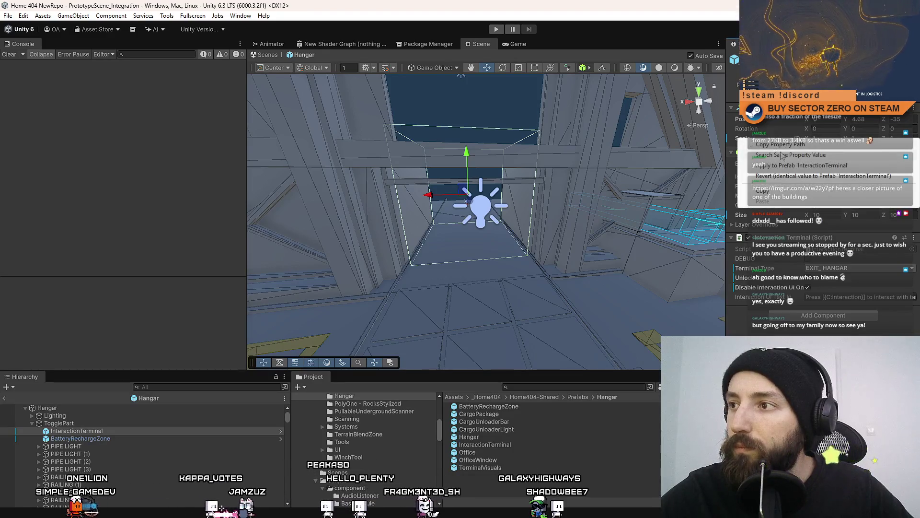
pyautogui.click(815, 176)
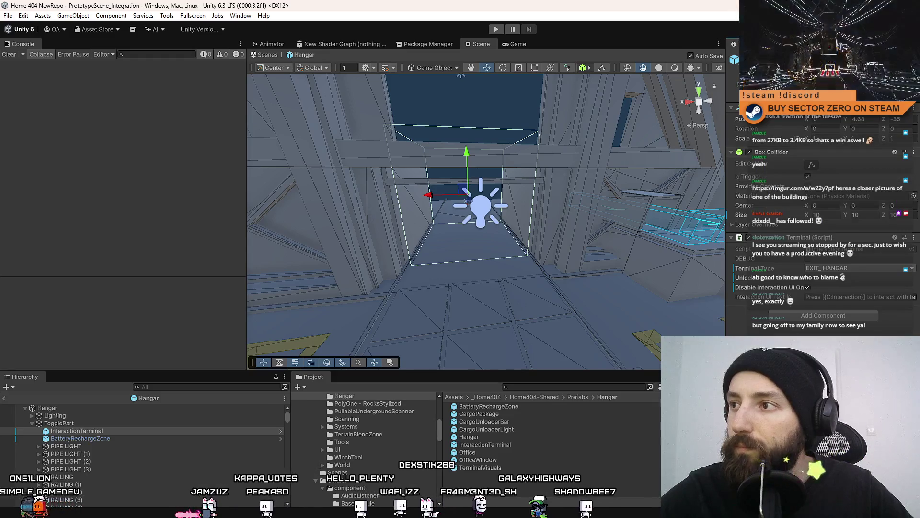
# Reselect the InteractionTerminal and frame it in the Scene view.
pyautogui.scroll(3, 425, 222)
pyautogui.click(488, 481)
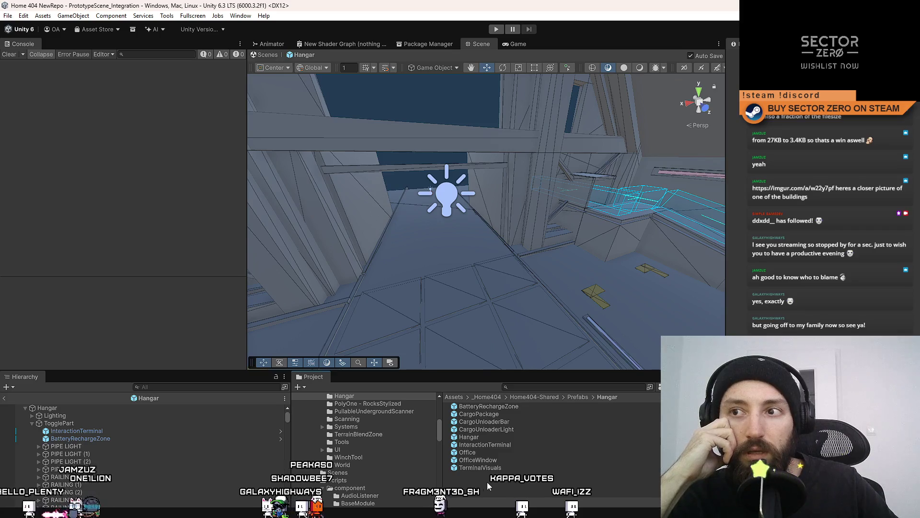
pyautogui.click(114, 431)
pyautogui.press('f')
pyautogui.write('of')
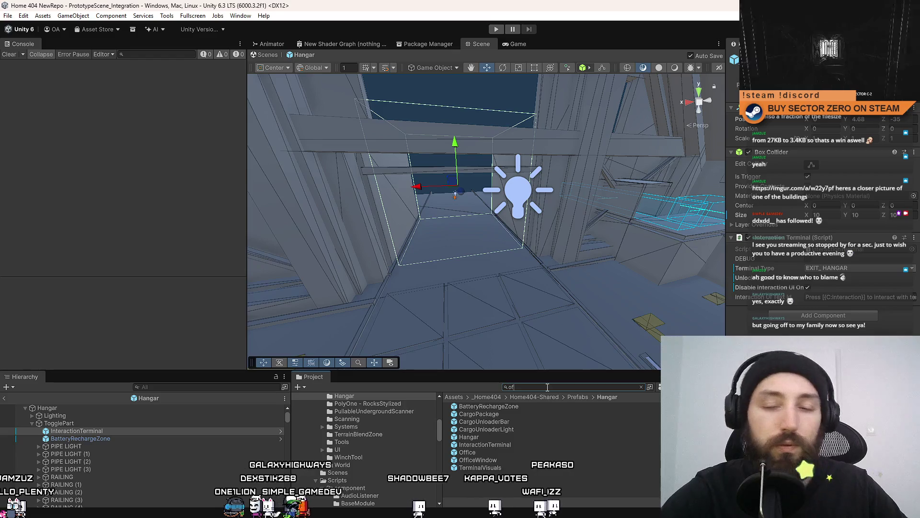
# Find the Office prefab by searching 'fice' and open it for editing.
pyautogui.write('fice')
pyautogui.click(499, 405)
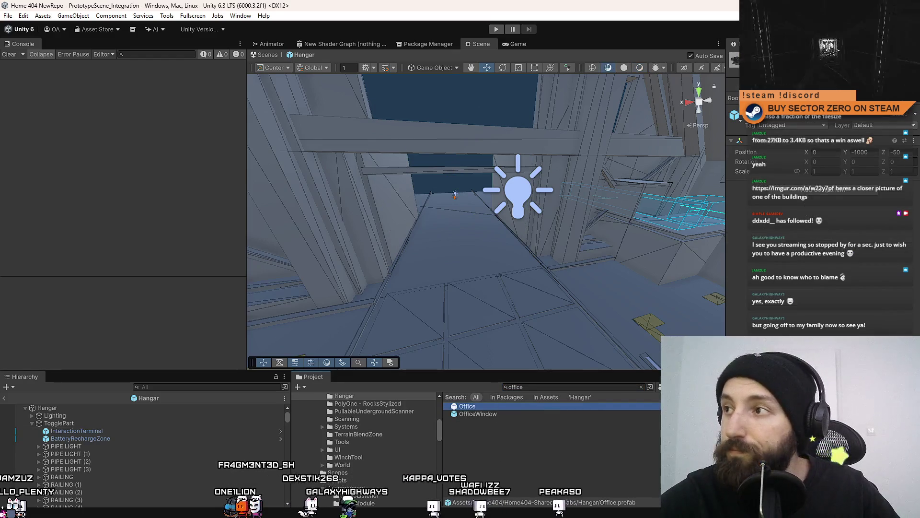
pyautogui.doubleClick(468, 406)
pyautogui.moveTo(498, 216); pyautogui.dragTo(532, 225)
# Paste the InteractionTerminal into the Office prefab and move it to the top of Office.
pyautogui.click(32, 469)
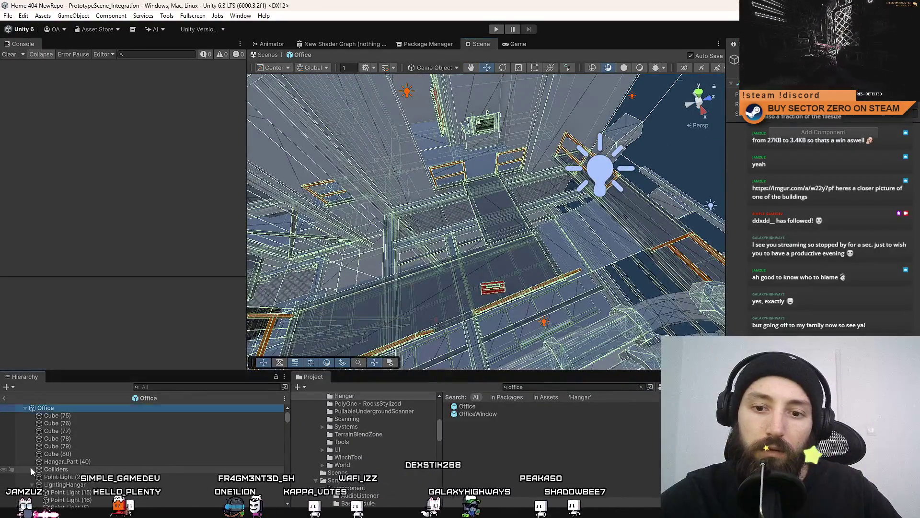
pyautogui.click(74, 468)
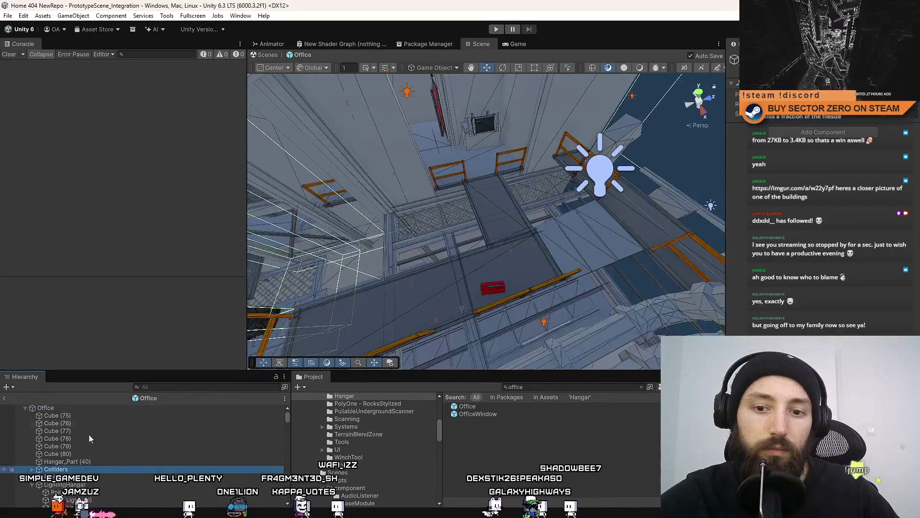
pyautogui.click(80, 417)
pyautogui.hotkey('ctrl', 'v')
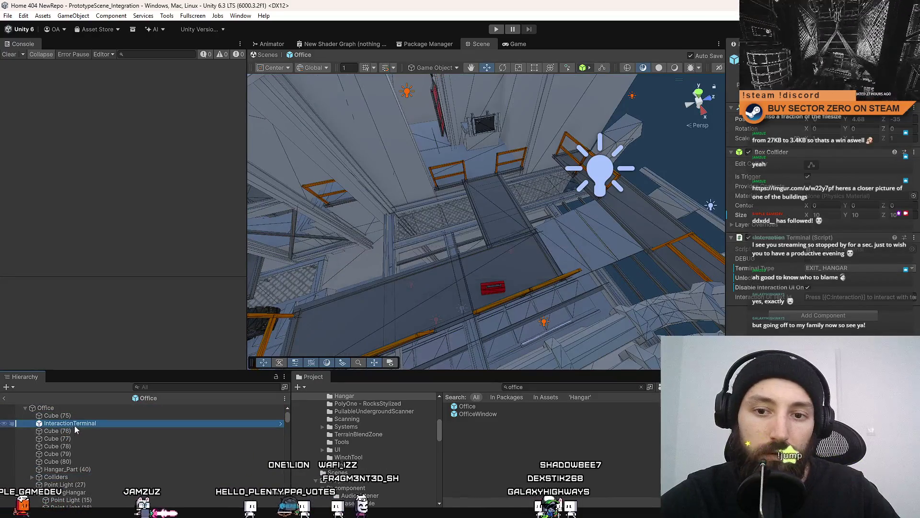
pyautogui.moveTo(71, 424); pyautogui.dragTo(72, 413)
# Collapse the LightingHangar group and move it above Point Light (27).
pyautogui.click(71, 425)
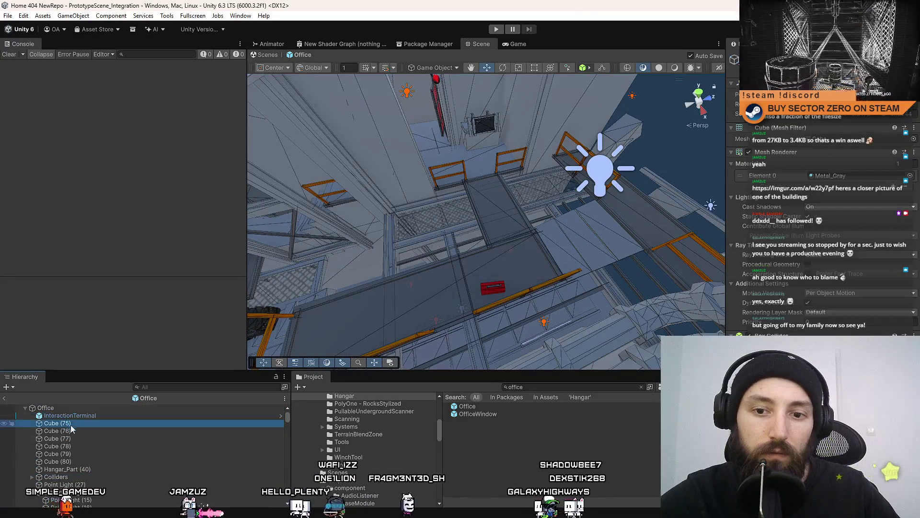
pyautogui.keyDown('shift'); pyautogui.click(74, 469); pyautogui.keyUp('shift')
pyautogui.scroll(-2, 88, 458)
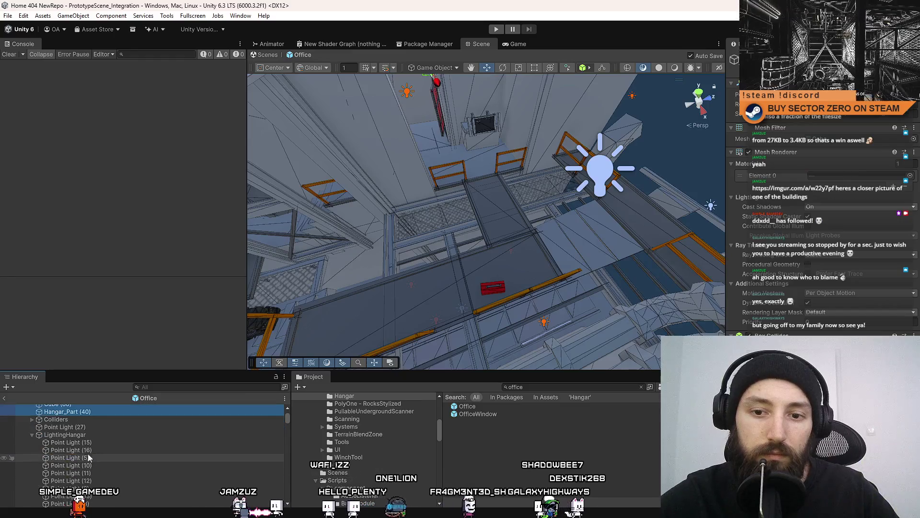
pyautogui.click(32, 434)
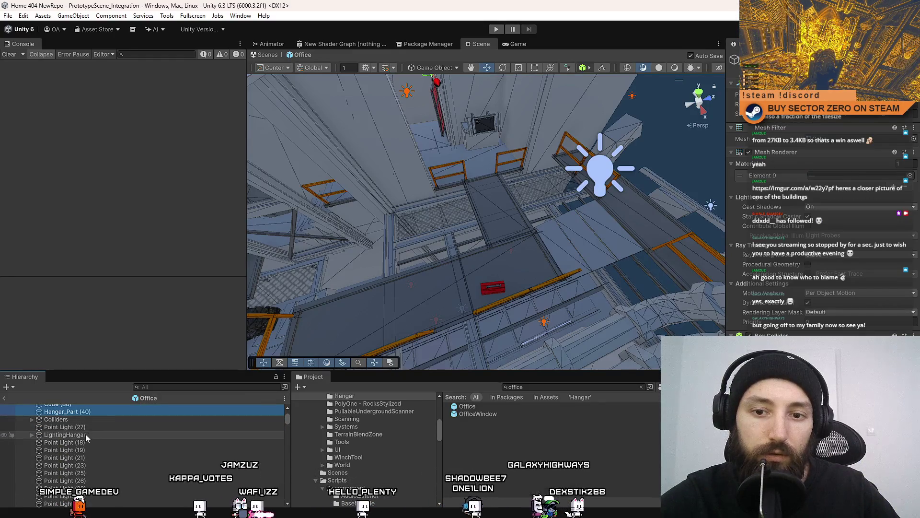
pyautogui.moveTo(73, 435); pyautogui.dragTo(78, 419)
pyautogui.keyDown('ctrl'); pyautogui.click(83, 421); pyautogui.keyUp('ctrl')
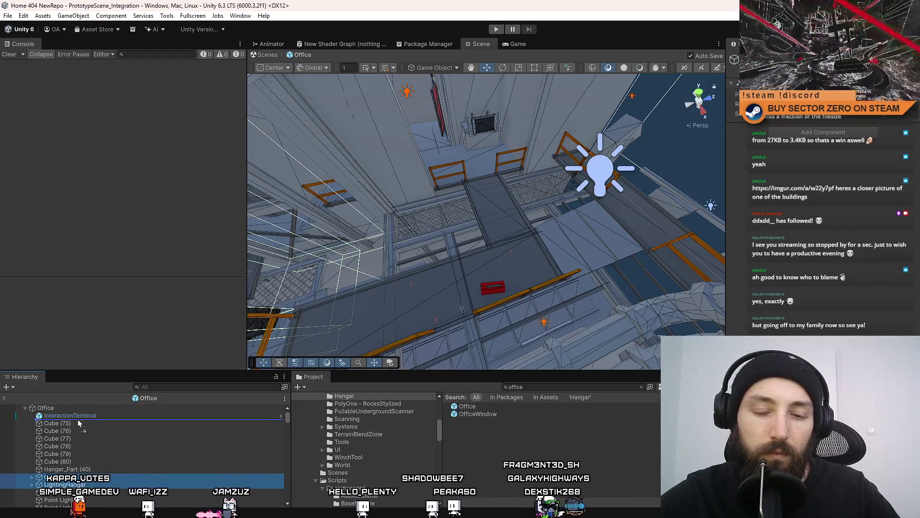
# Select all the Point Light rows and place them right after LightingHangar.
pyautogui.click(96, 438)
pyautogui.scroll(-3, 94, 453)
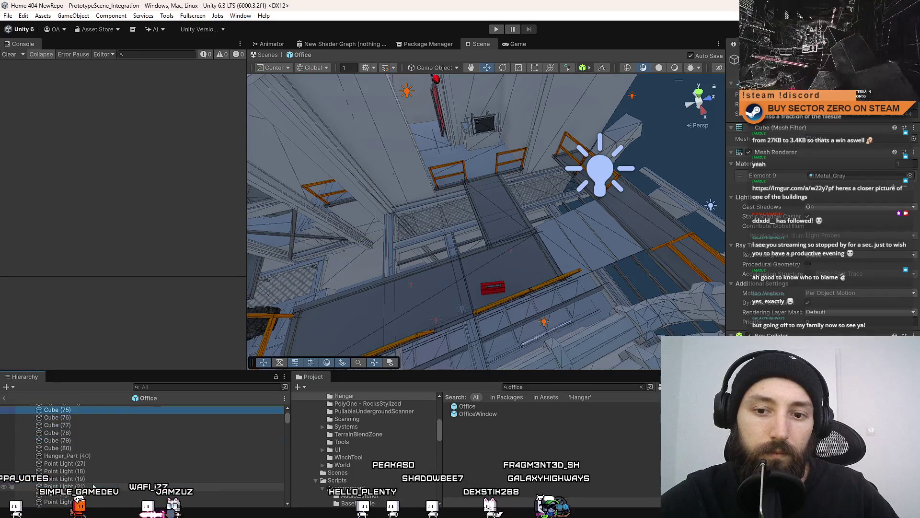
pyautogui.scroll(-3, 93, 459)
pyautogui.click(99, 442)
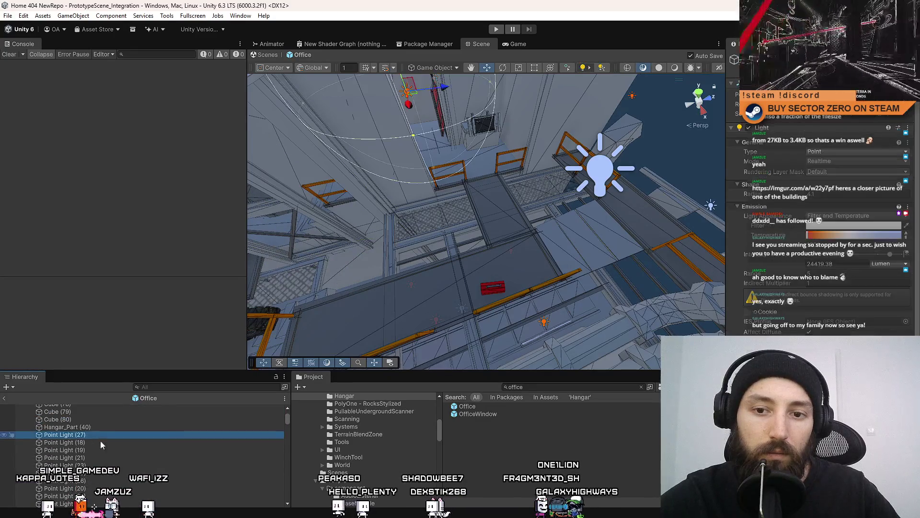
pyautogui.keyDown('shift'); pyautogui.click(104, 453); pyautogui.keyUp('shift')
pyautogui.scroll(5, 104, 454)
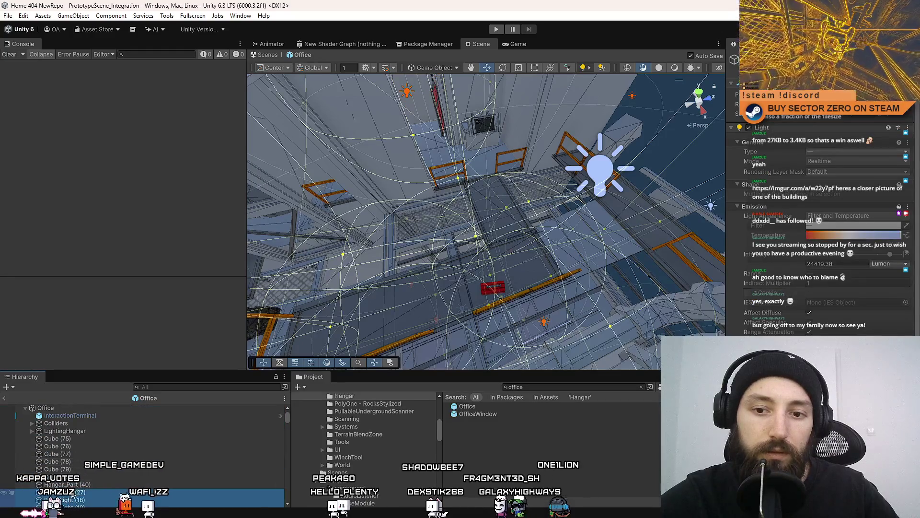
pyautogui.moveTo(83, 439); pyautogui.dragTo(85, 436)
# Select InteractionTerminal and orbit the Scene view to it beside the rover.
pyautogui.click(106, 421)
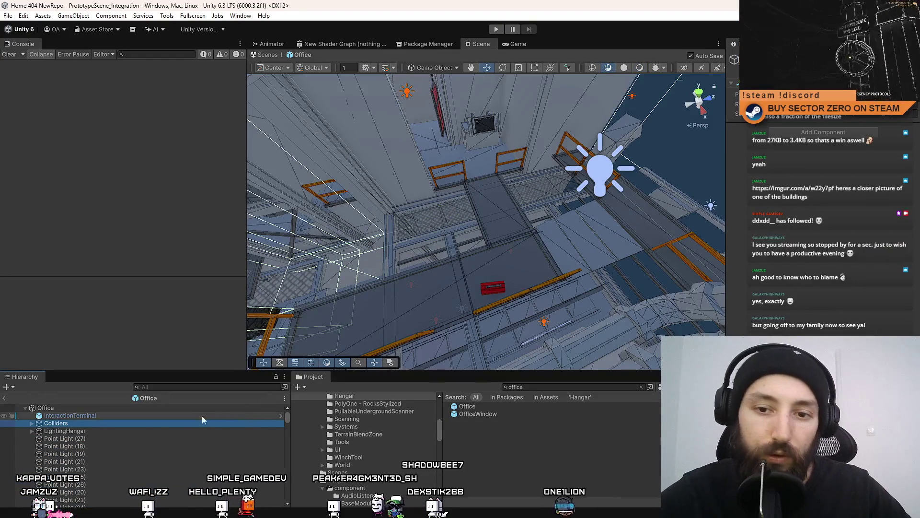
pyautogui.click(136, 417)
pyautogui.moveTo(432, 211)
pyautogui.mouseDown()
pyautogui.moveTo(464, 199)
pyautogui.moveTo(339, 162)
pyautogui.moveTo(459, 217)
pyautogui.moveTo(446, 202)
pyautogui.moveTo(593, 207)
pyautogui.moveTo(582, 250)
pyautogui.moveTo(513, 222)
pyautogui.moveTo(436, 234)
pyautogui.moveTo(481, 256)
pyautogui.moveTo(489, 225)
pyautogui.moveTo(543, 202)
pyautogui.mouseUp()
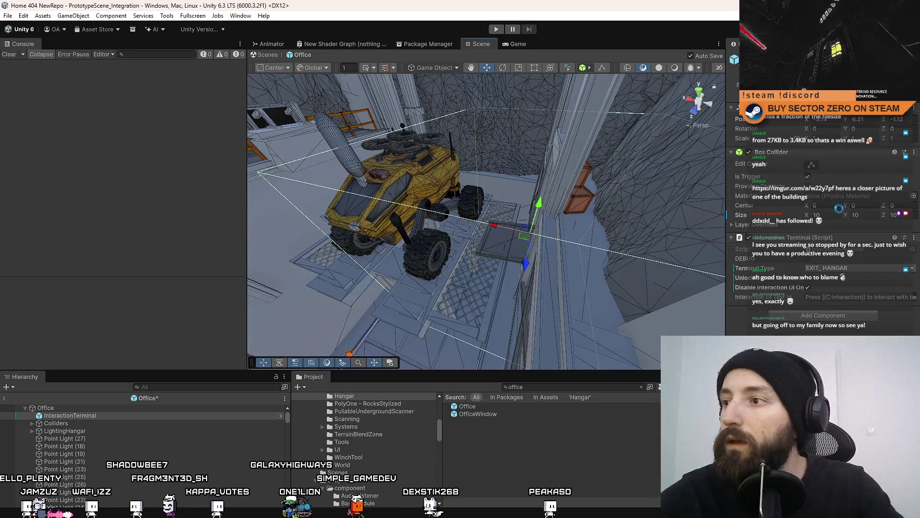
# Set the trigger Box Collider size to 5, 5, 5.
pyautogui.click(863, 215)
pyautogui.write('5')
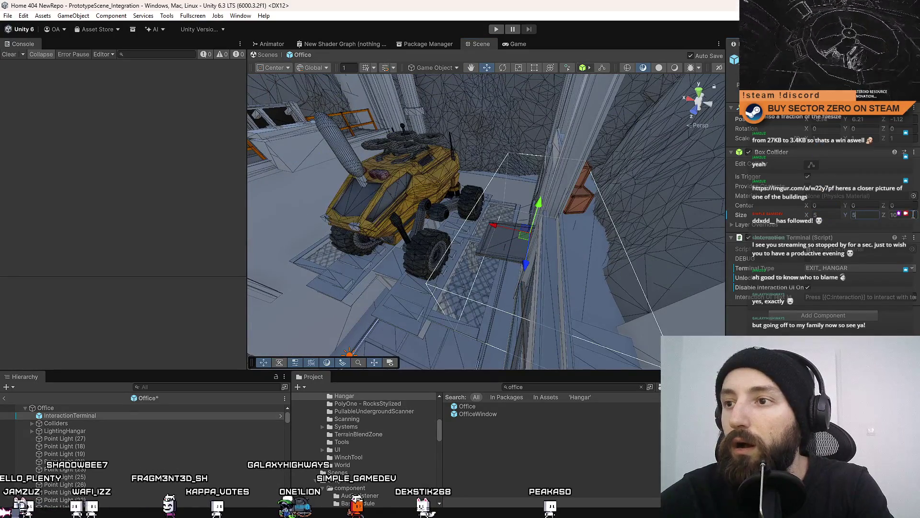
pyautogui.press('Tab')
pyautogui.write('5')
pyautogui.press('Return')
# Move the terminal trigger forward and raise it to sit beside the rover.
pyautogui.moveTo(460, 230)
pyautogui.mouseDown()
pyautogui.moveTo(469, 231)
pyautogui.moveTo(200, 160)
pyautogui.moveTo(214, 183)
pyautogui.moveTo(28, 277)
pyautogui.moveTo(442, 264)
pyautogui.moveTo(468, 214)
pyautogui.moveTo(278, 180)
pyautogui.moveTo(306, 182)
pyautogui.mouseUp()
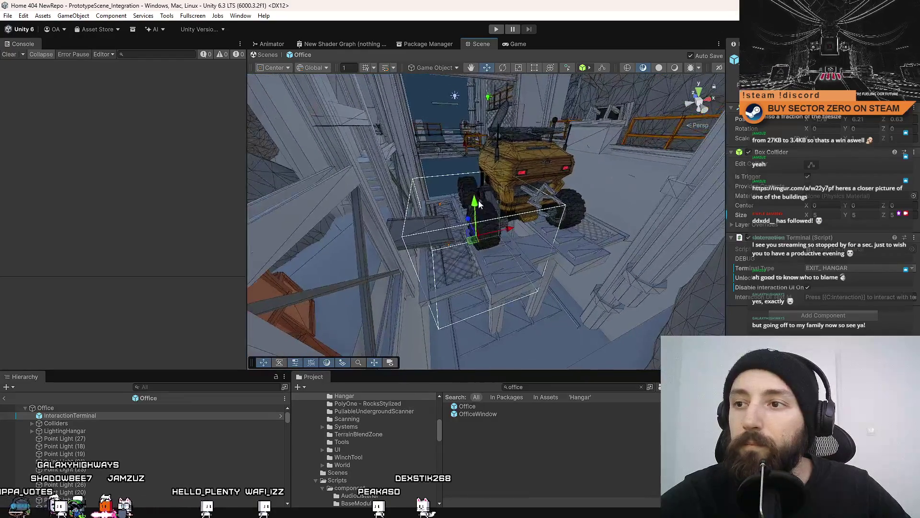
pyautogui.moveTo(475, 204); pyautogui.dragTo(473, 172)
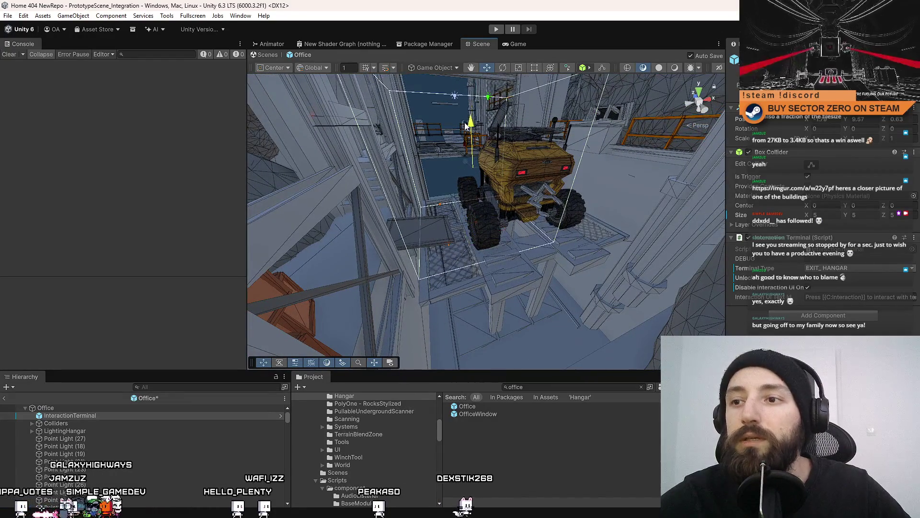
pyautogui.moveTo(466, 126); pyautogui.dragTo(471, 131)
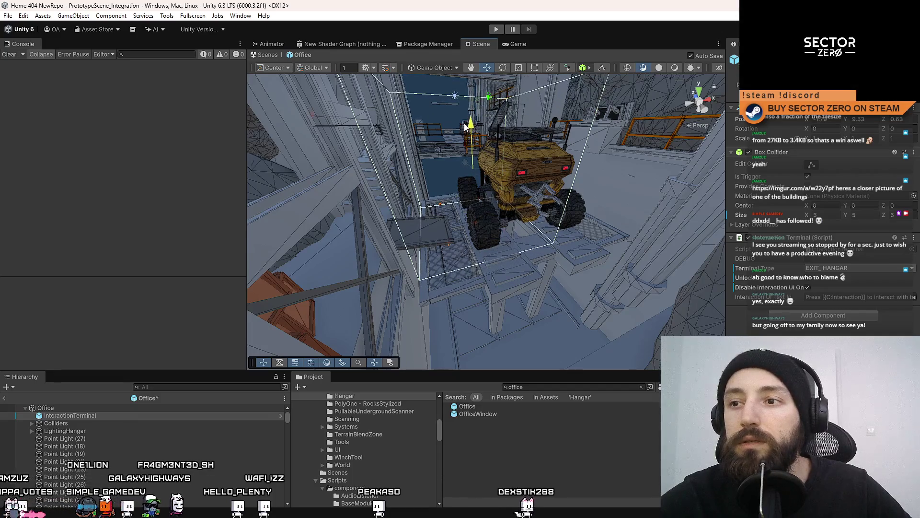
pyautogui.moveTo(499, 225)
pyautogui.mouseDown()
pyautogui.moveTo(532, 300)
pyautogui.moveTo(522, 226)
pyautogui.mouseUp()
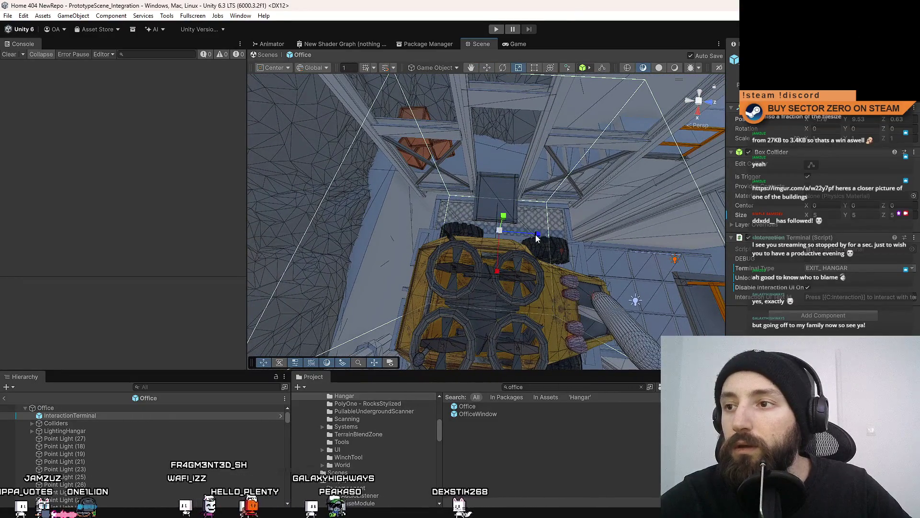
# Scale the trigger box slightly wider along X and about 7.1 deep.
pyautogui.press('r')
pyautogui.press('f')
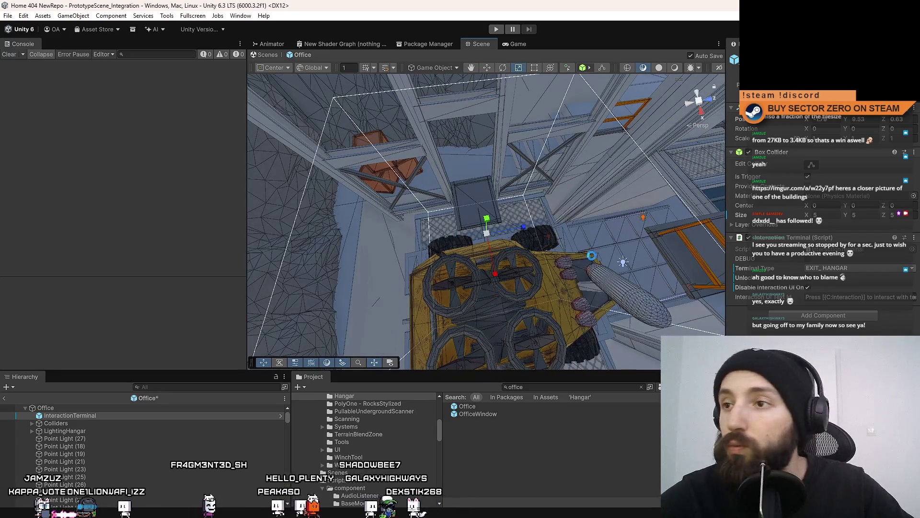
pyautogui.moveTo(807, 215); pyautogui.dragTo(815, 215)
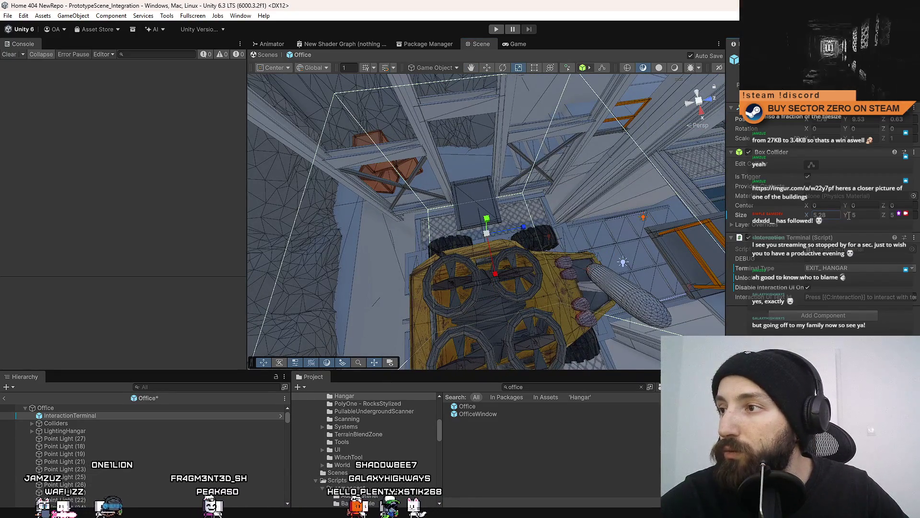
pyautogui.moveTo(889, 219); pyautogui.dragTo(905, 219)
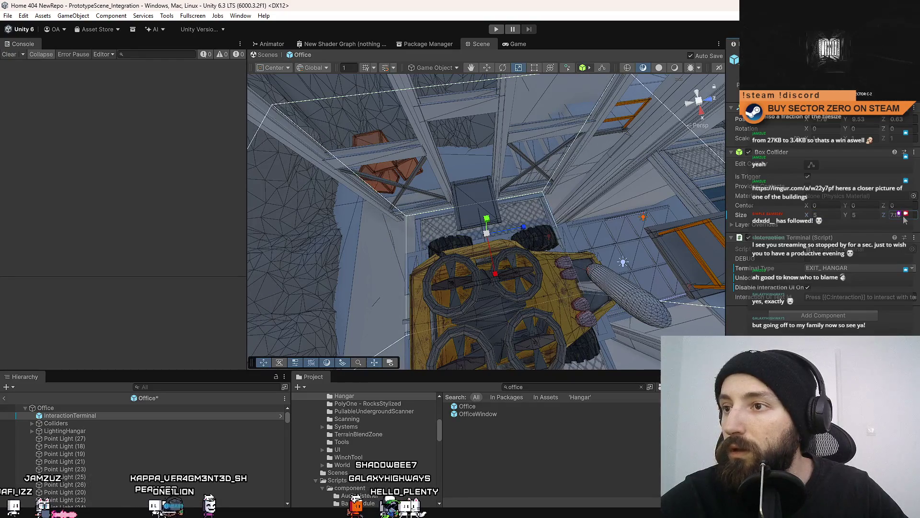
# Set the terminal's Terminal Type to EXIT_OFFICE, then deselect it.
pyautogui.moveTo(604, 231)
pyautogui.mouseDown()
pyautogui.moveTo(111, 163)
pyautogui.moveTo(172, 131)
pyautogui.moveTo(159, 139)
pyautogui.mouseUp()
pyautogui.moveTo(408, 230); pyautogui.dragTo(671, 266)
pyautogui.click(821, 270)
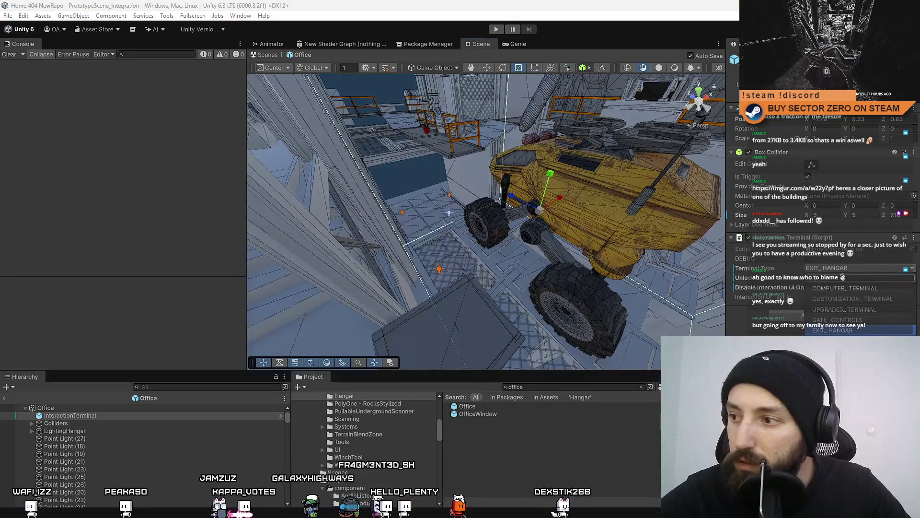
pyautogui.click(835, 341)
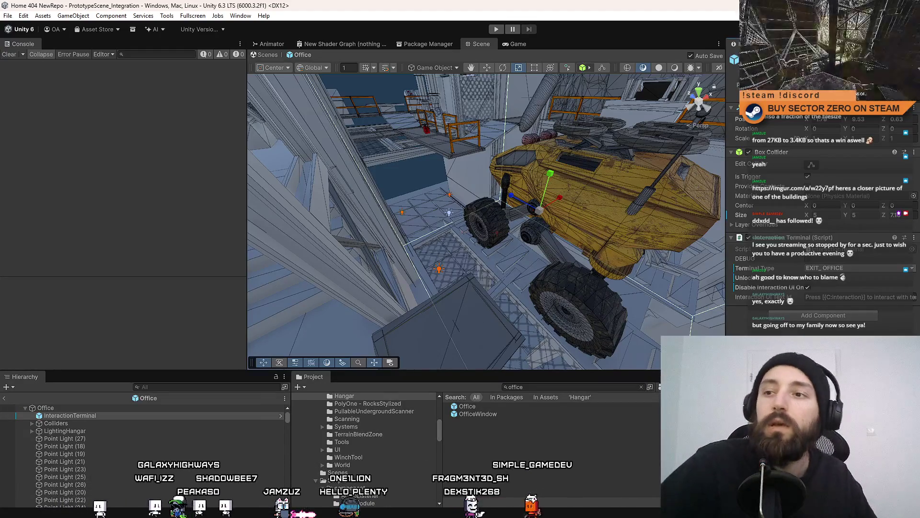
pyautogui.click(577, 458)
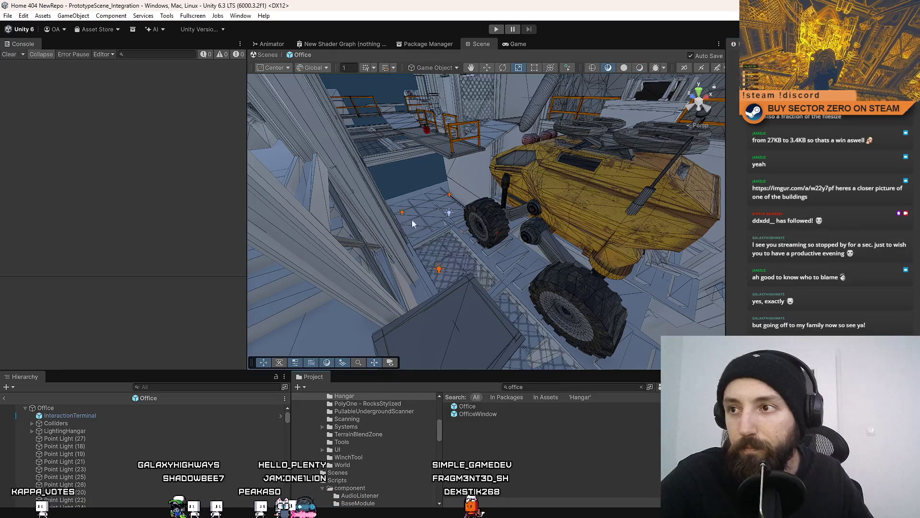
# Orbit the Scene view around the rover, then switch to Visual Studio.
pyautogui.moveTo(412, 223)
pyautogui.mouseDown()
pyautogui.moveTo(593, 188)
pyautogui.moveTo(542, 198)
pyautogui.mouseUp()
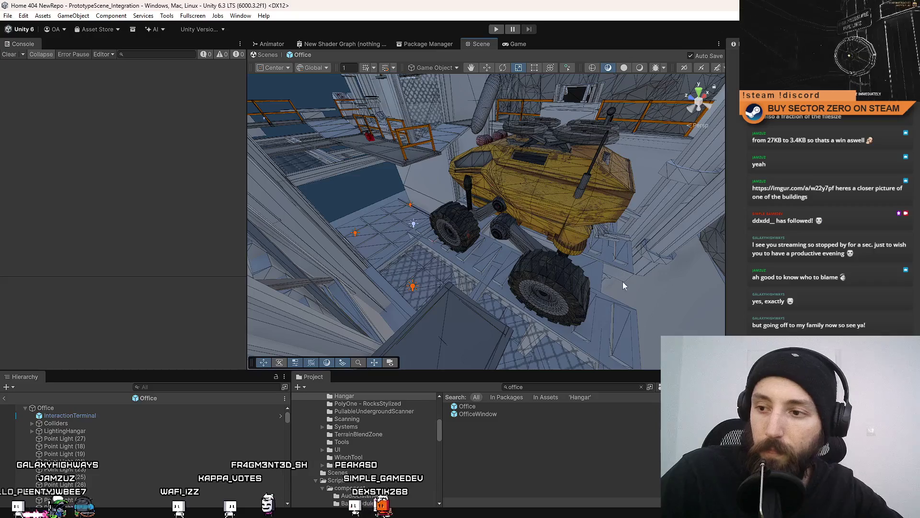
pyautogui.moveTo(508, 195); pyautogui.dragTo(559, 207)
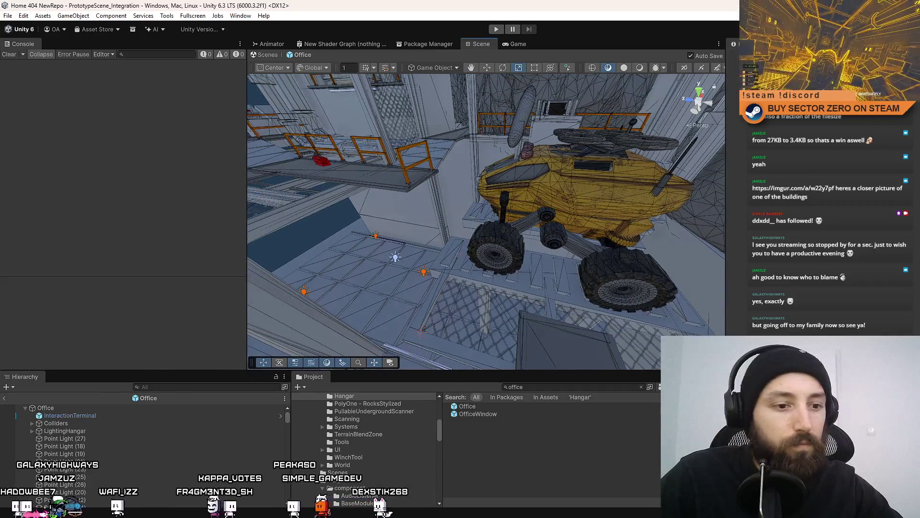
pyautogui.hotkey('alt', 'Tab')
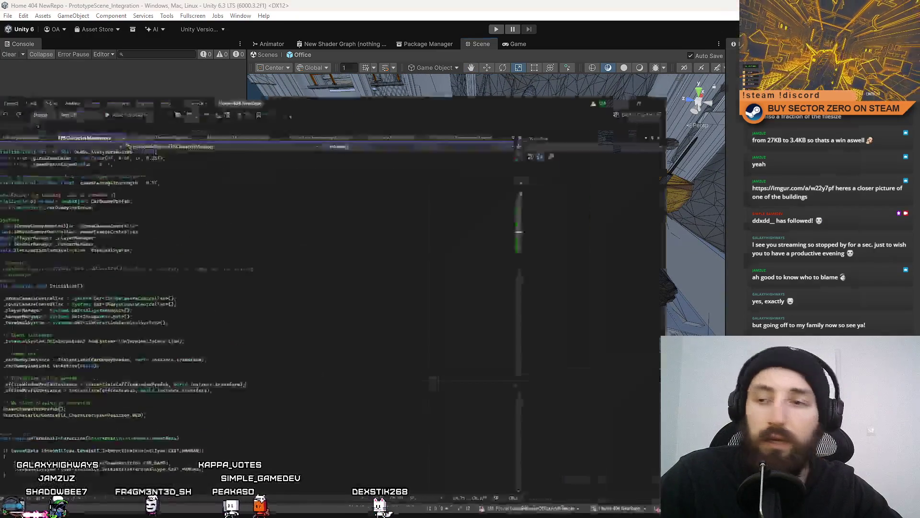
pyautogui.click(389, 124)
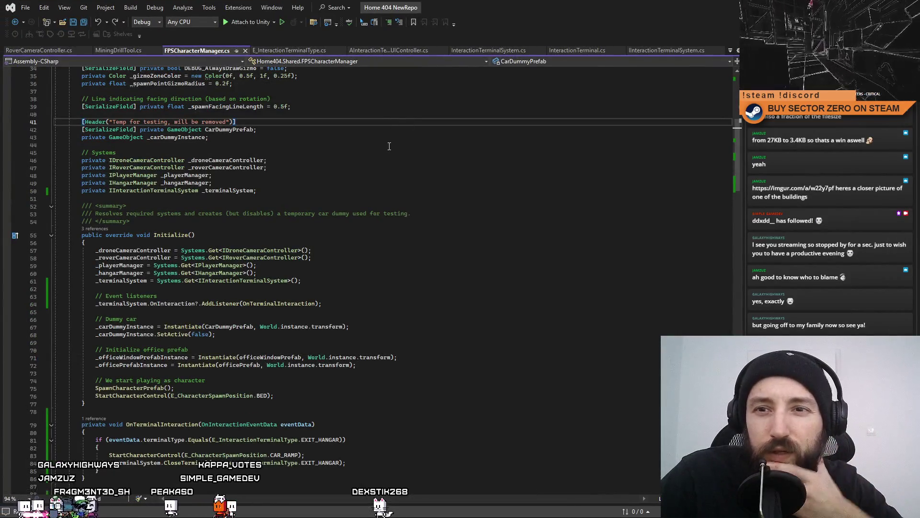
pyautogui.scroll(-14, 388, 146)
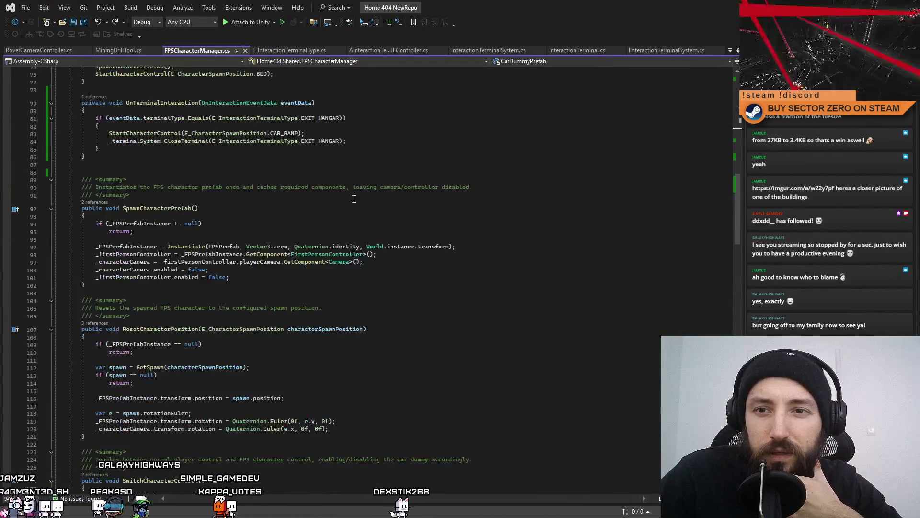
pyautogui.scroll(-5, 176, 272)
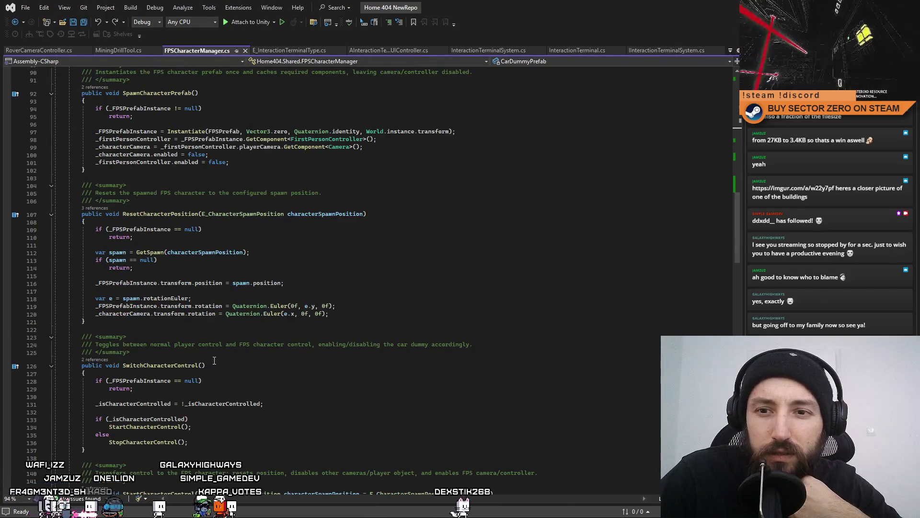
pyautogui.doubleClick(160, 366)
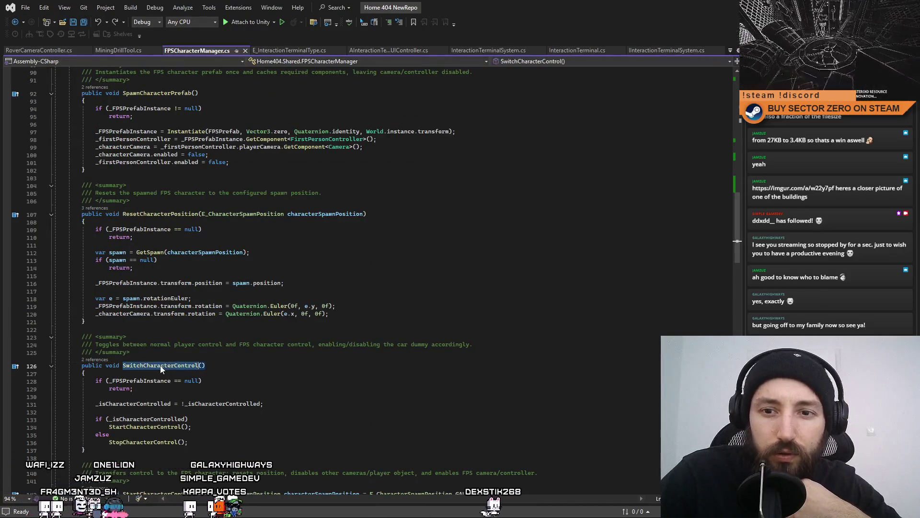
pyautogui.click(302, 355)
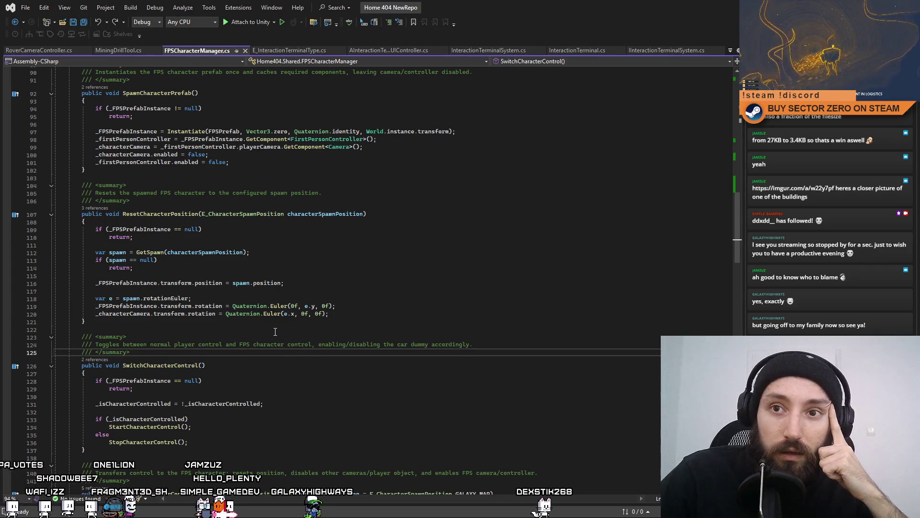
pyautogui.scroll(-6, 275, 332)
pyautogui.scroll(-4, 275, 332)
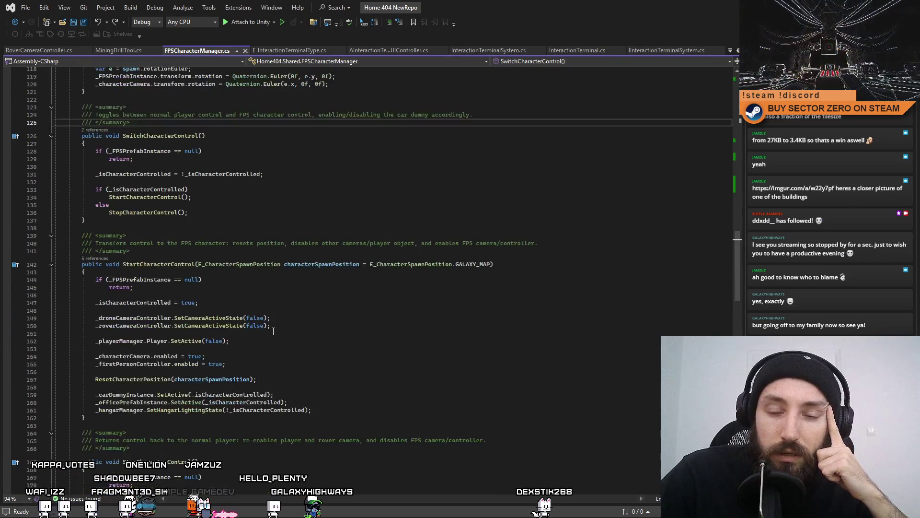
pyautogui.scroll(-3, 273, 332)
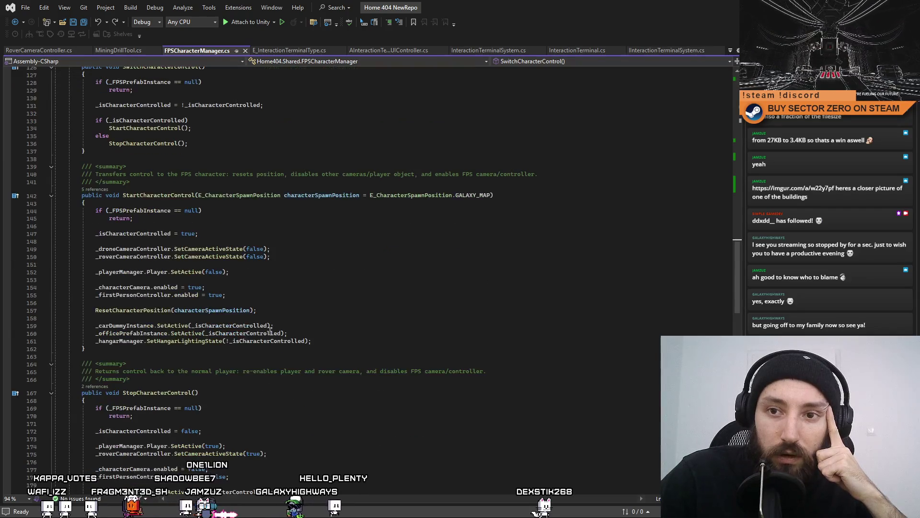
pyautogui.click(317, 334)
pyautogui.press('Up')
pyautogui.press('Up')
pyautogui.press('Up')
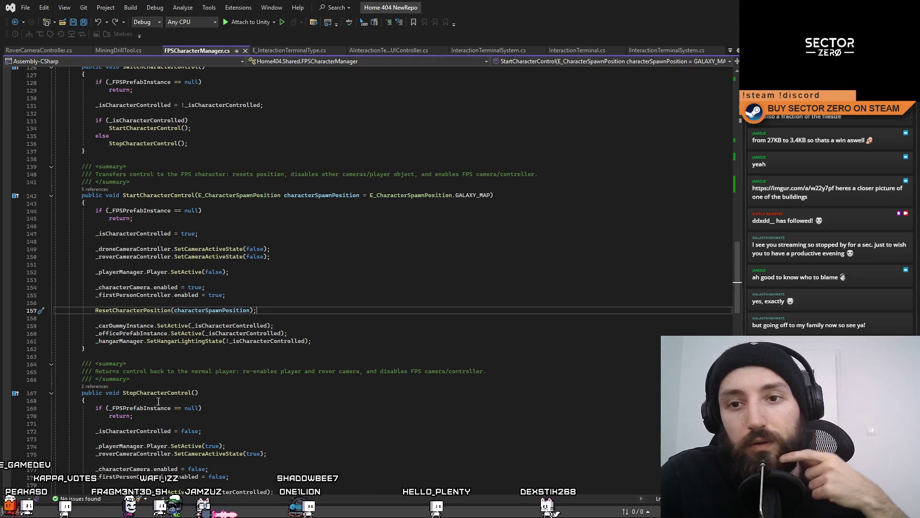
pyautogui.scroll(20, 365, 242)
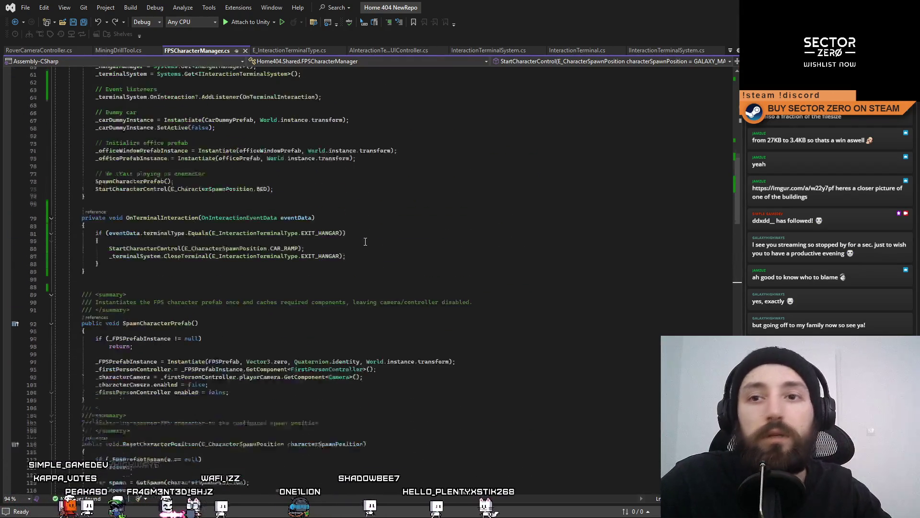
pyautogui.click(464, 244)
pyautogui.scroll(-4, 191, 189)
pyautogui.doubleClick(148, 150)
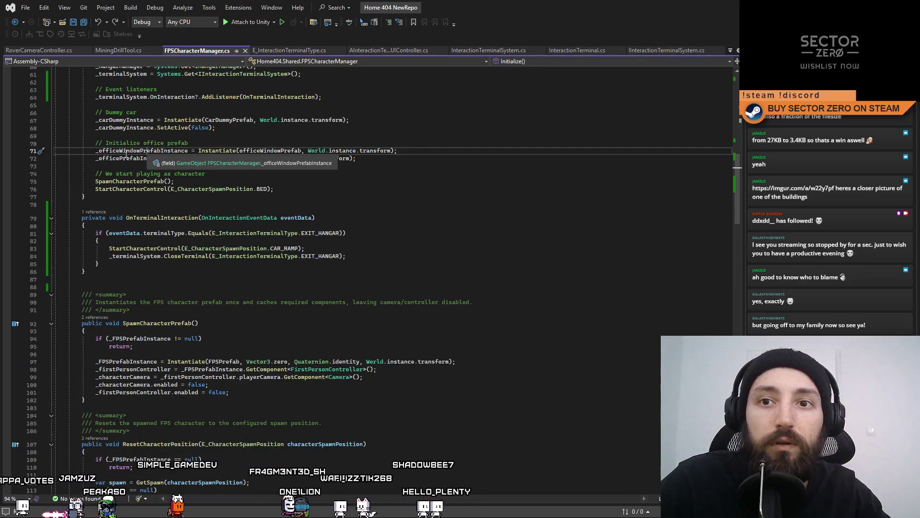
pyautogui.click(367, 188)
pyautogui.scroll(3, 368, 201)
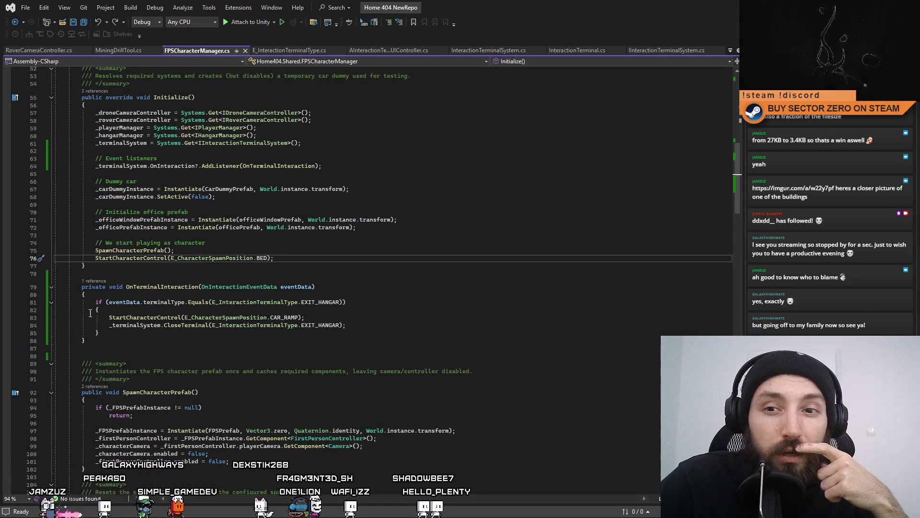
pyautogui.moveTo(95, 302); pyautogui.dragTo(129, 337)
pyautogui.hotkey('ctrl', 'c')
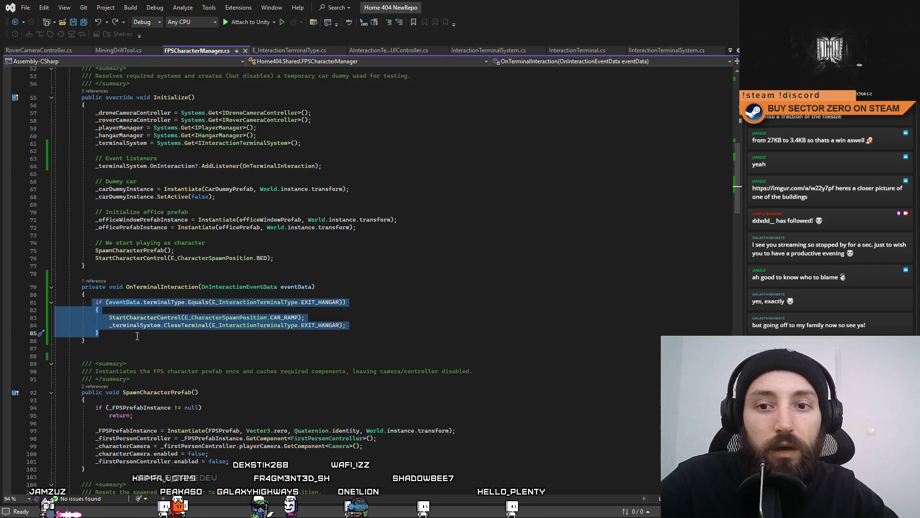
# Duplicate the EXIT_HANGAR if-block below the original.
pyautogui.press('Escape')
pyautogui.press('Return')
pyautogui.press('Return')
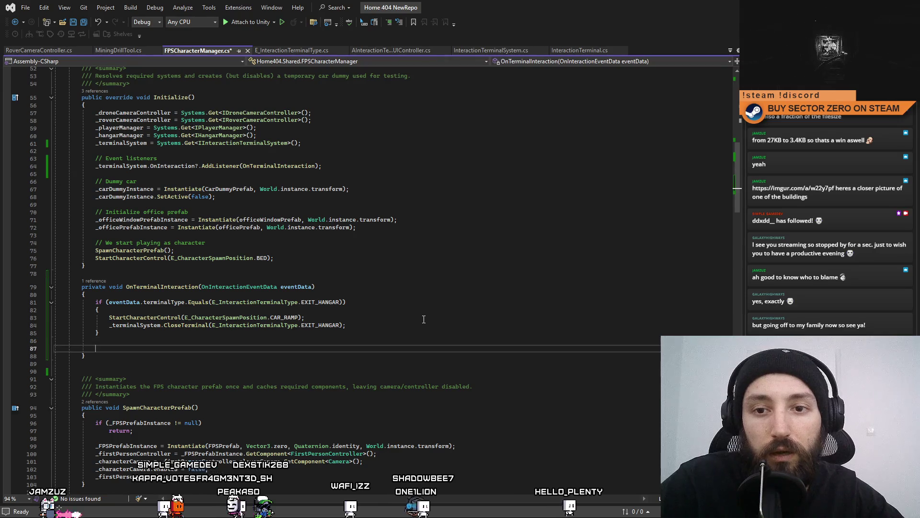
pyautogui.hotkey('ctrl', 'v')
# Change the copy's condition and close-terminal call from EXIT_HANGAR to EXIT_OFFICE.
pyautogui.click(309, 355)
pyautogui.doubleClick(324, 348)
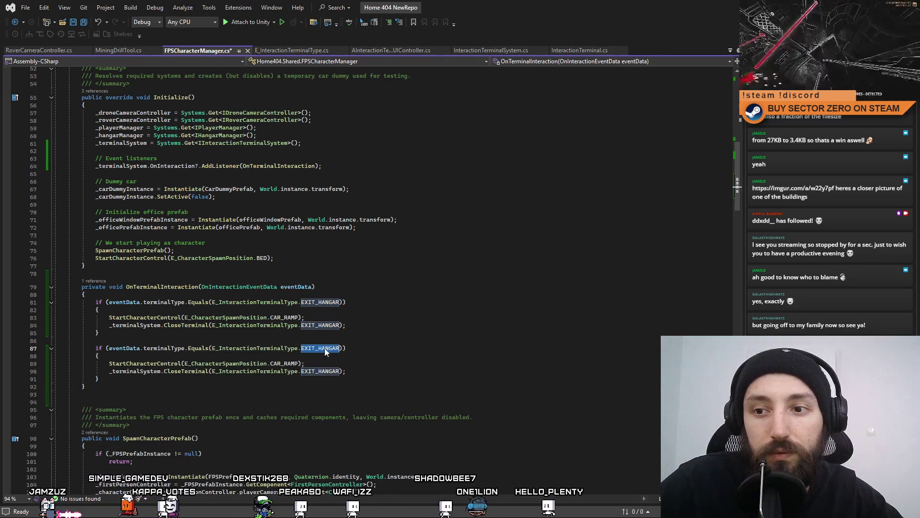
pyautogui.press('BackSpace')
pyautogui.press('BackSpace')
pyautogui.write('.')
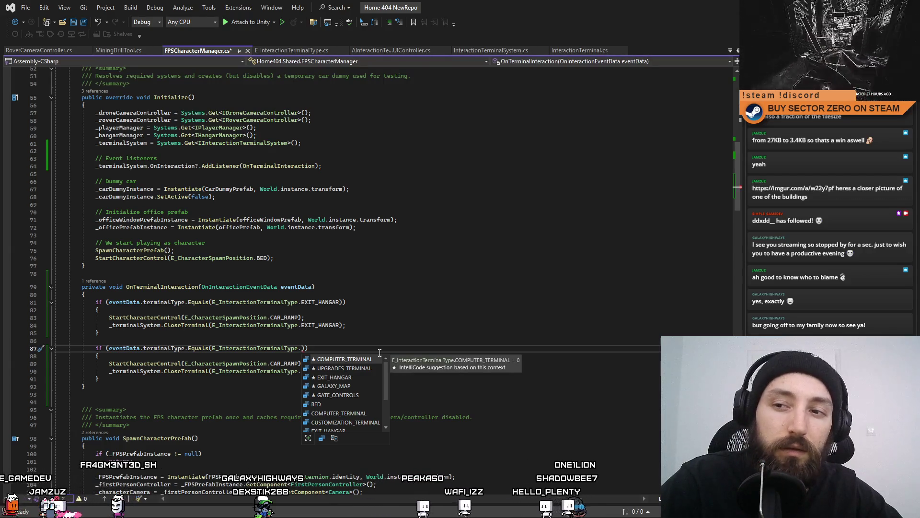
pyautogui.write('EXI')
pyautogui.press('Down')
pyautogui.press('Down')
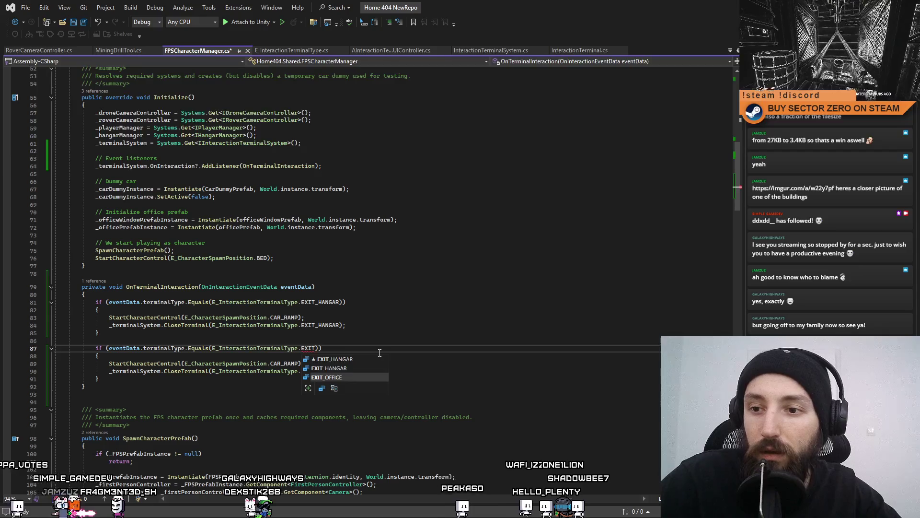
pyautogui.press('Tab')
pyautogui.hotkey('ctrl', 'c')
pyautogui.doubleClick(320, 371)
pyautogui.hotkey('ctrl', 'v')
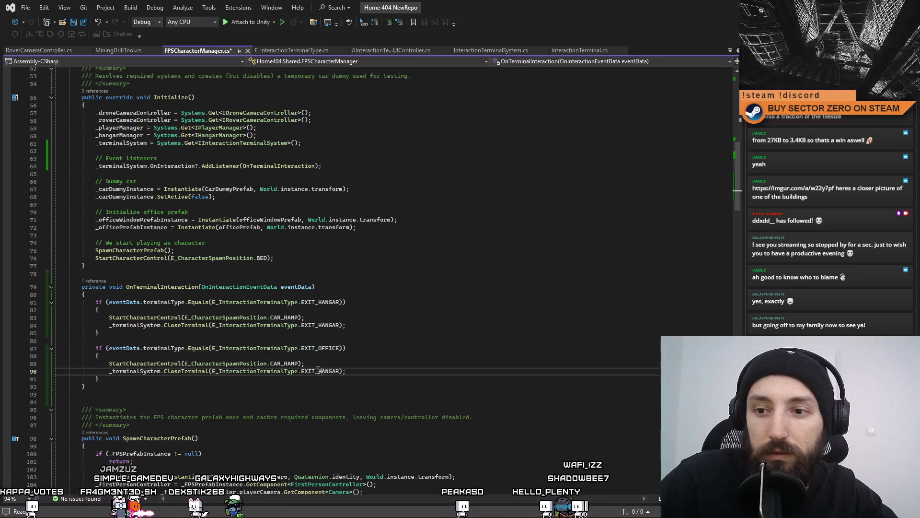
# Replace the CAR_RAMP start-control call with StopCharacterControl();.
pyautogui.doubleClick(288, 364)
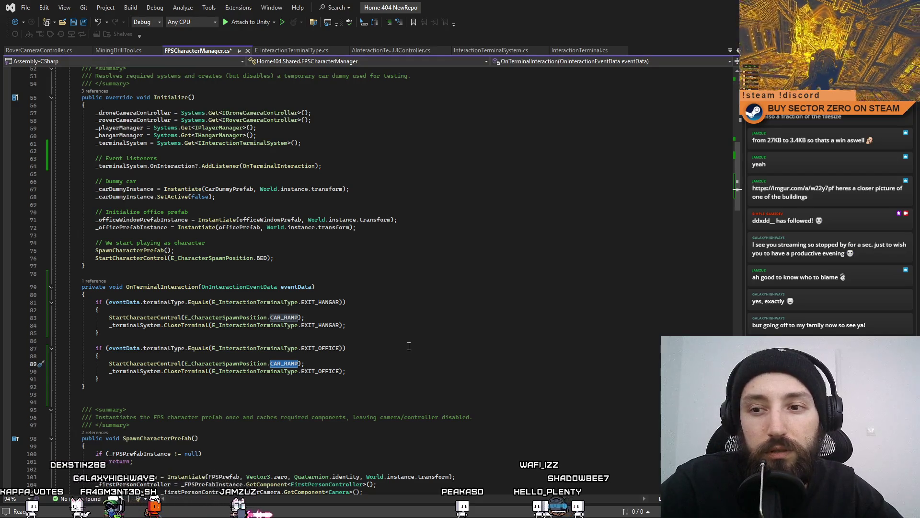
pyautogui.press('BackSpace')
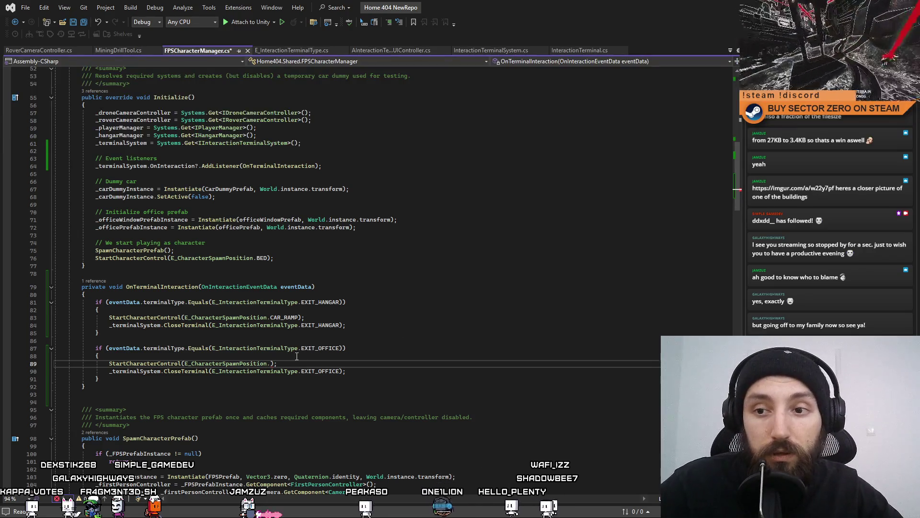
pyautogui.hotkey('shift', 'Home')
pyautogui.write('S')
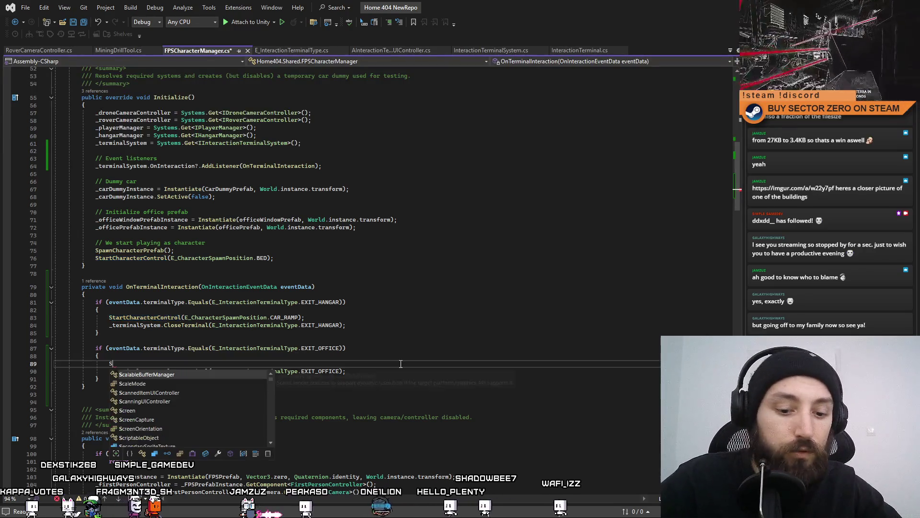
pyautogui.write('topCha')
pyautogui.press('Tab')
pyautogui.write('(')
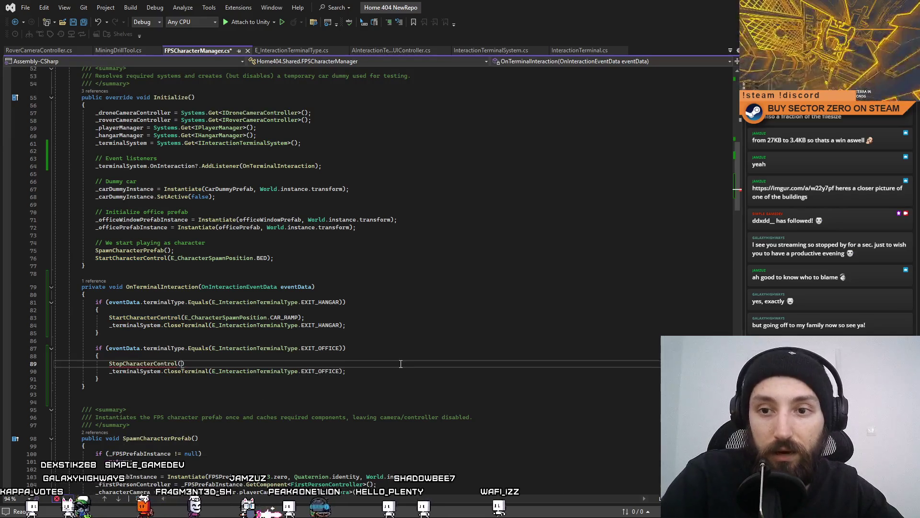
pyautogui.write(');')
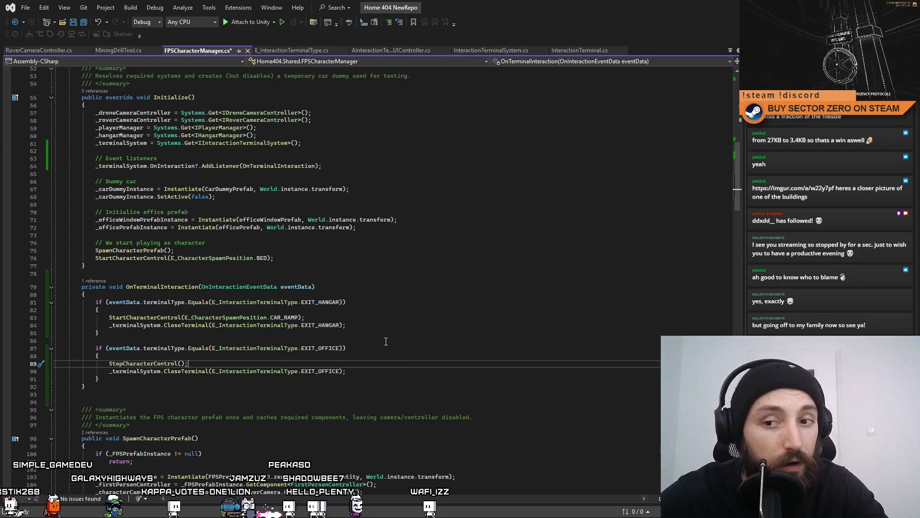
pyautogui.press('Up')
pyautogui.press('Up')
pyautogui.press('Up')
pyautogui.scroll(-2, 398, 358)
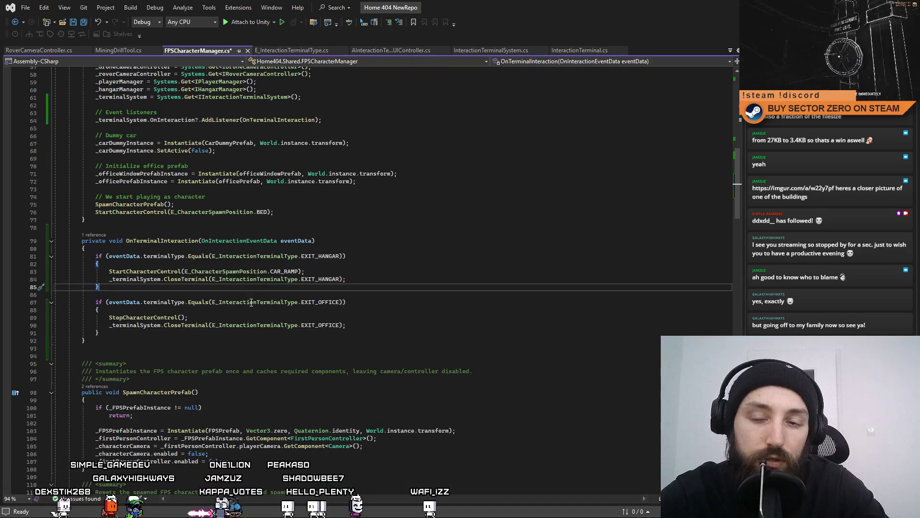
pyautogui.click(325, 314)
pyautogui.moveTo(738, 195)
pyautogui.mouseDown()
pyautogui.moveTo(730, 238)
pyautogui.moveTo(732, 203)
pyautogui.mouseUp()
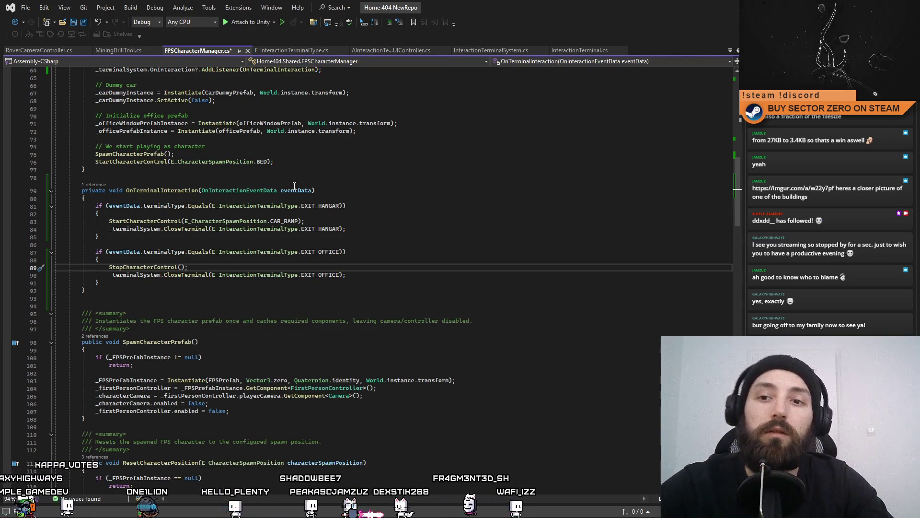
# Add CarDebugUtil.ResetCarToHangar(); on a new line after StopCharacterControl().
pyautogui.press('Return')
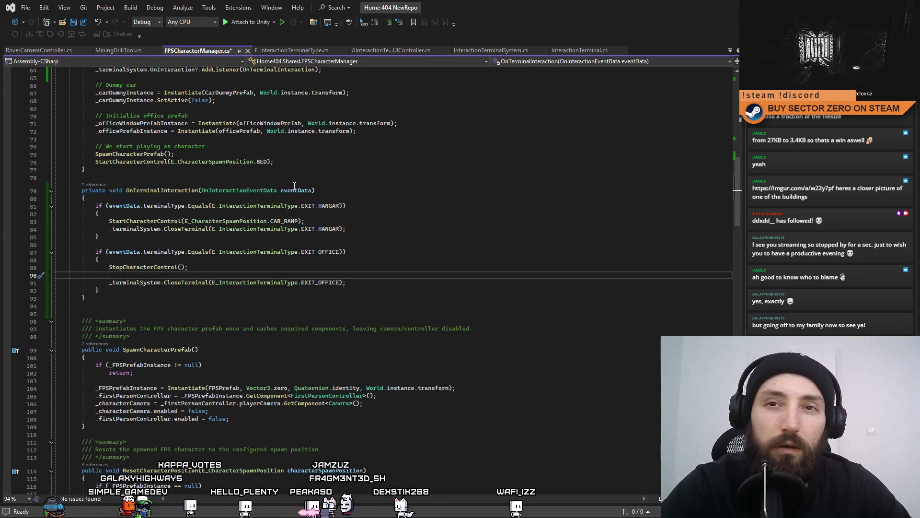
pyautogui.write('Rovbe')
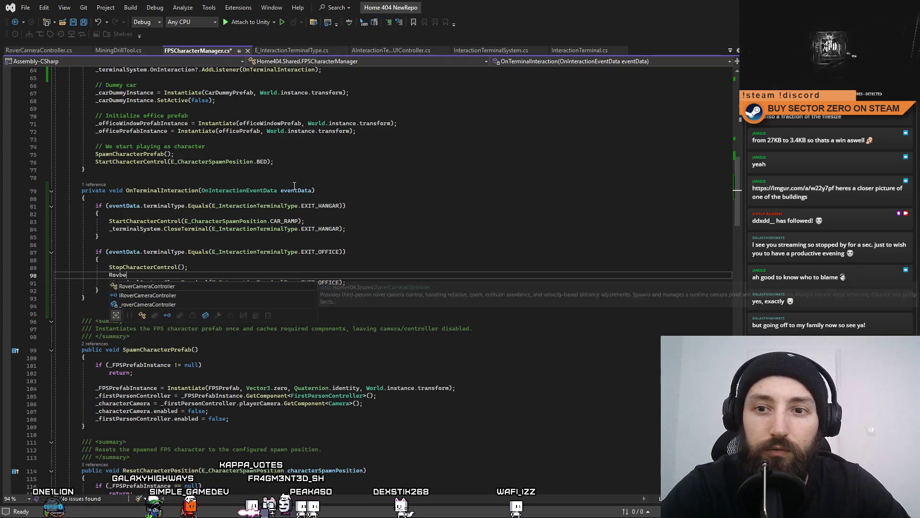
pyautogui.press('BackSpace')
pyautogui.press('BackSpace')
pyautogui.press('BackSpace')
pyautogui.write('Car')
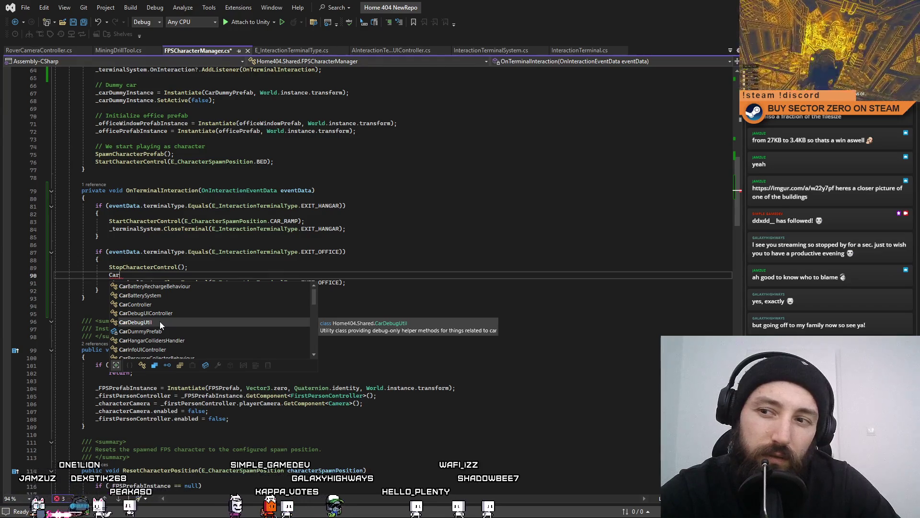
pyautogui.press('Tab')
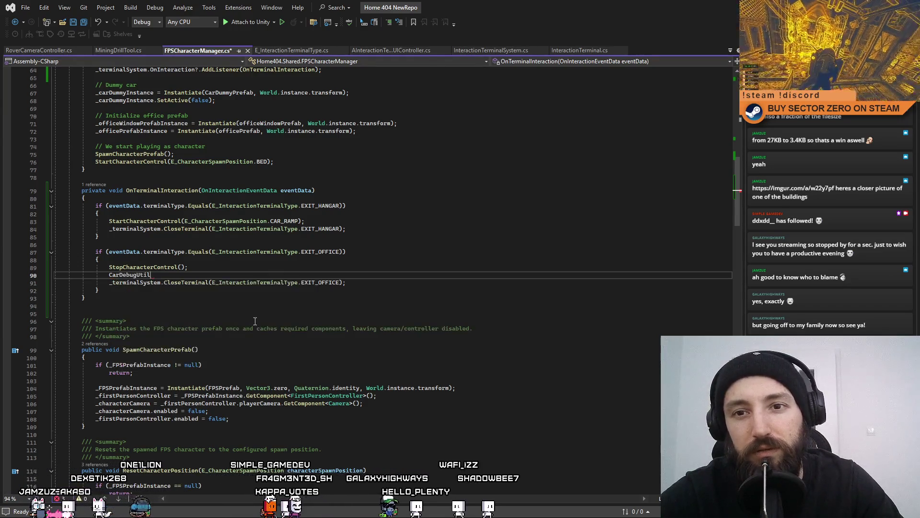
pyautogui.write('.')
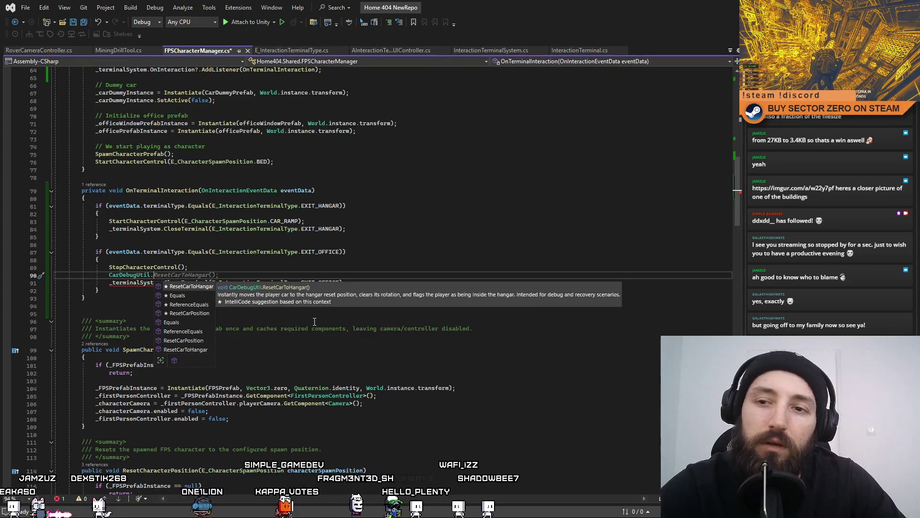
pyautogui.press('Tab')
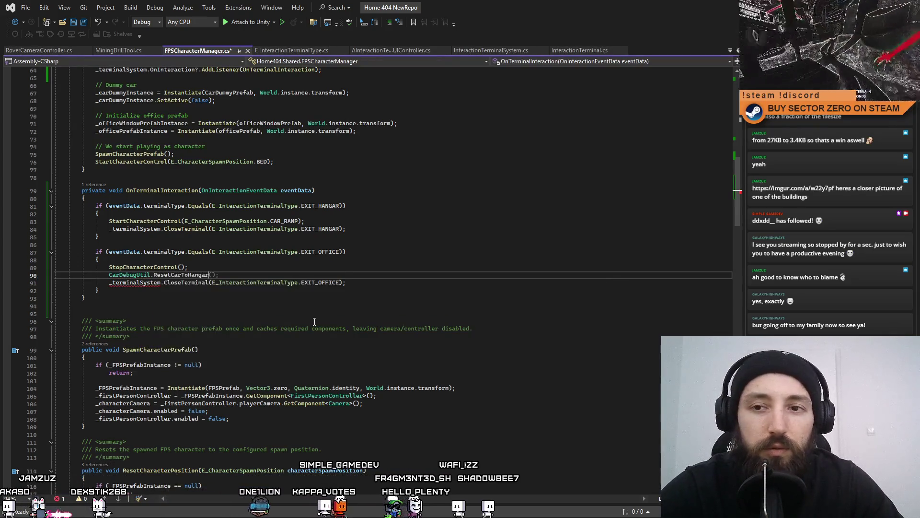
pyautogui.write('();')
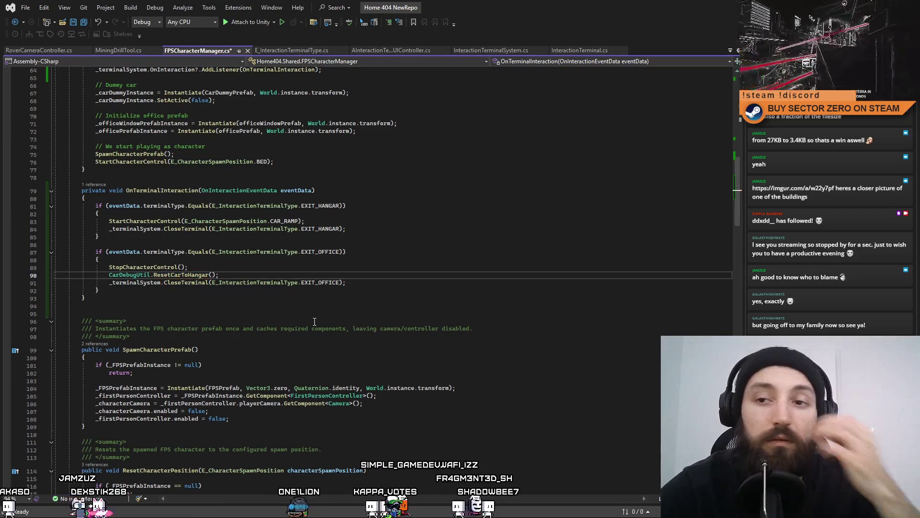
# Review the new ResetCarToHangar line, save the script and return to Unity.
pyautogui.click(307, 314)
pyautogui.click(201, 267)
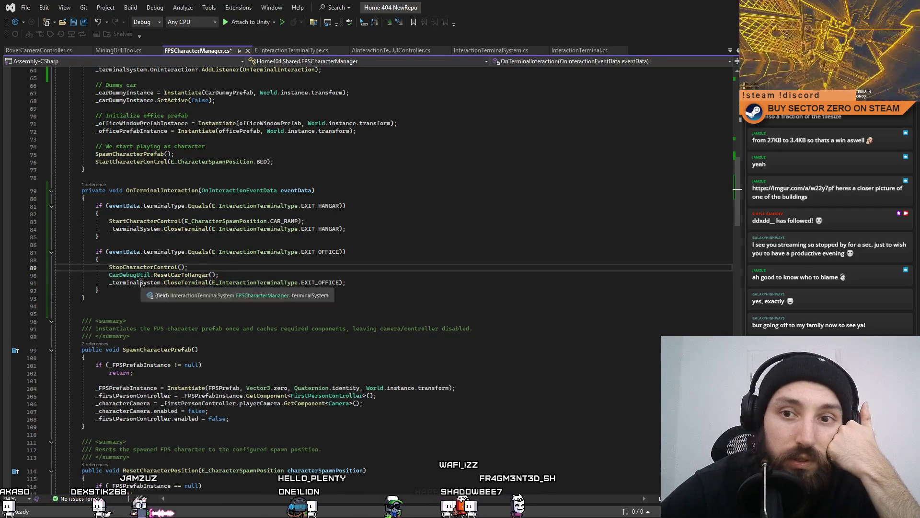
pyautogui.doubleClick(133, 276)
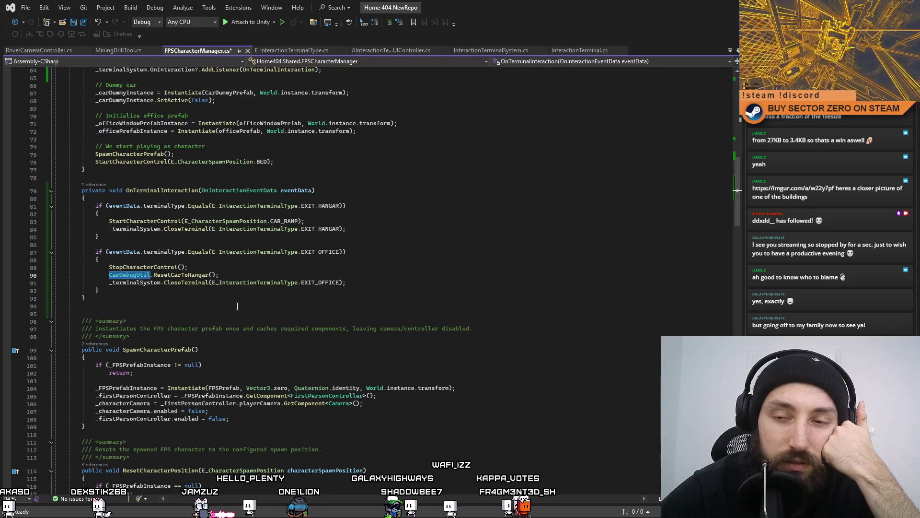
pyautogui.moveTo(233, 277); pyautogui.dragTo(116, 275)
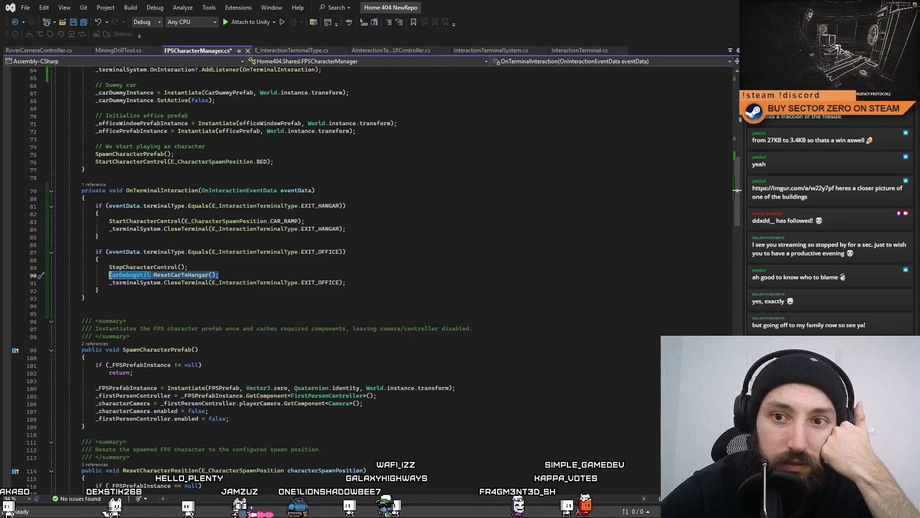
pyautogui.click(175, 298)
pyautogui.click(225, 275)
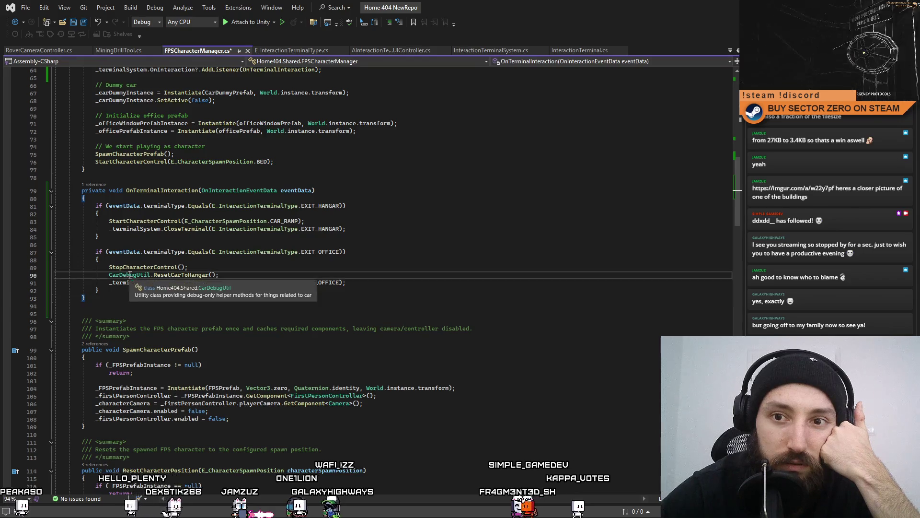
pyautogui.click(243, 312)
pyautogui.press('Up')
pyautogui.press('Up')
pyautogui.press('Up')
pyautogui.press('Down')
pyautogui.press('Down')
pyautogui.press('Up')
pyautogui.press('Up')
pyautogui.press('Up')
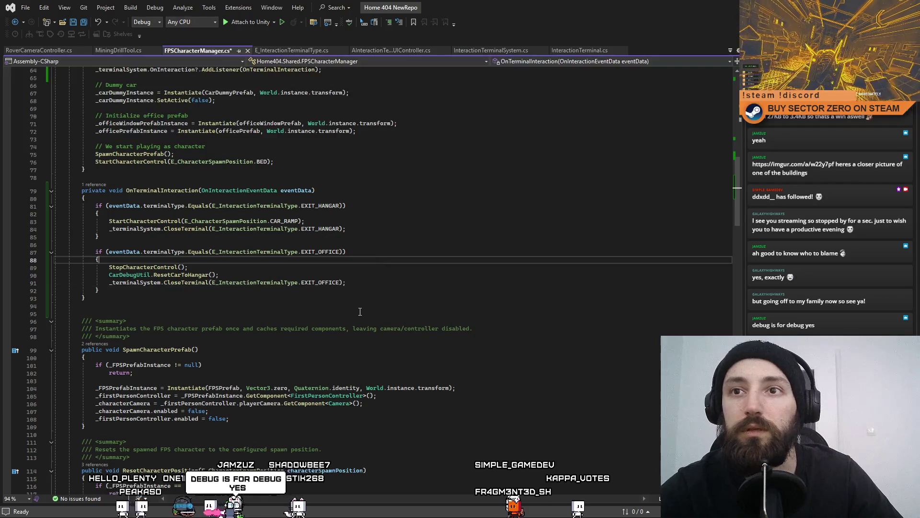
pyautogui.click(360, 312)
pyautogui.hotkey('ctrl', 's')
pyautogui.hotkey('alt', 'Tab')
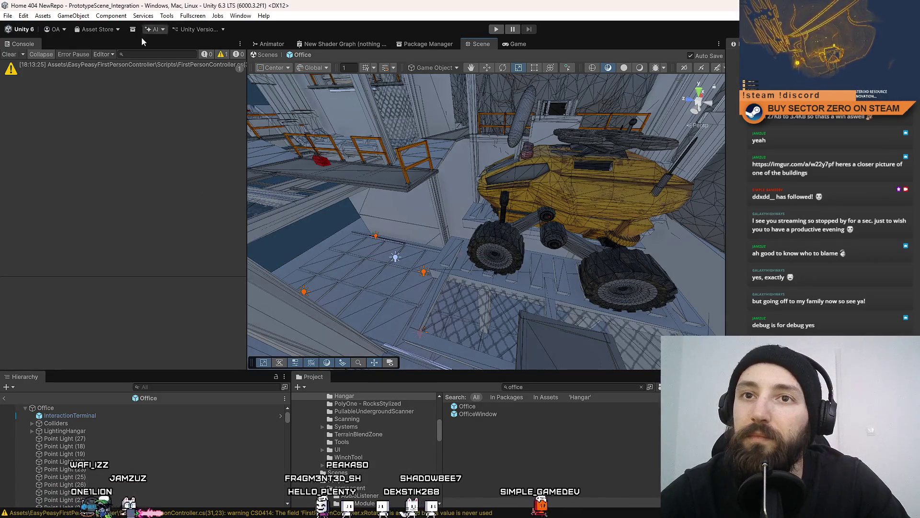
# Clear the Console warnings and start Play mode with the Game view maximised.
pyautogui.click(8, 54)
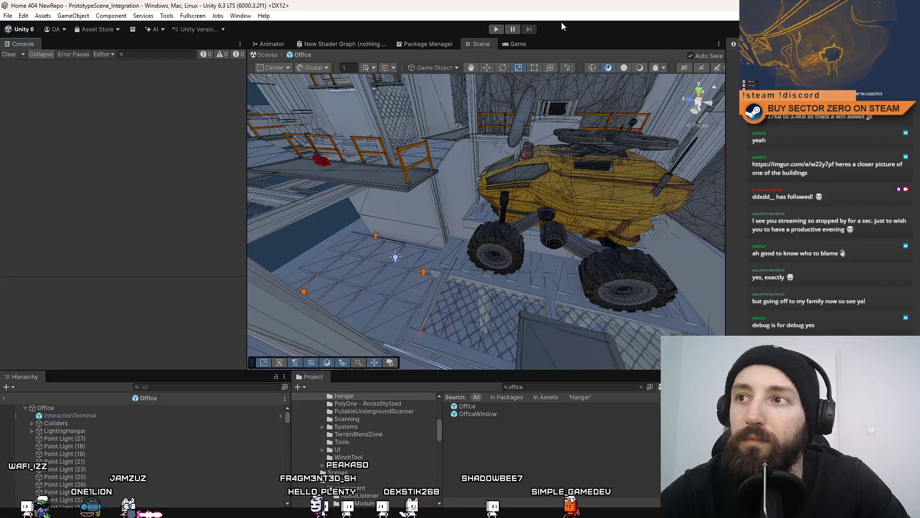
pyautogui.hotkey('ctrl', 'p')
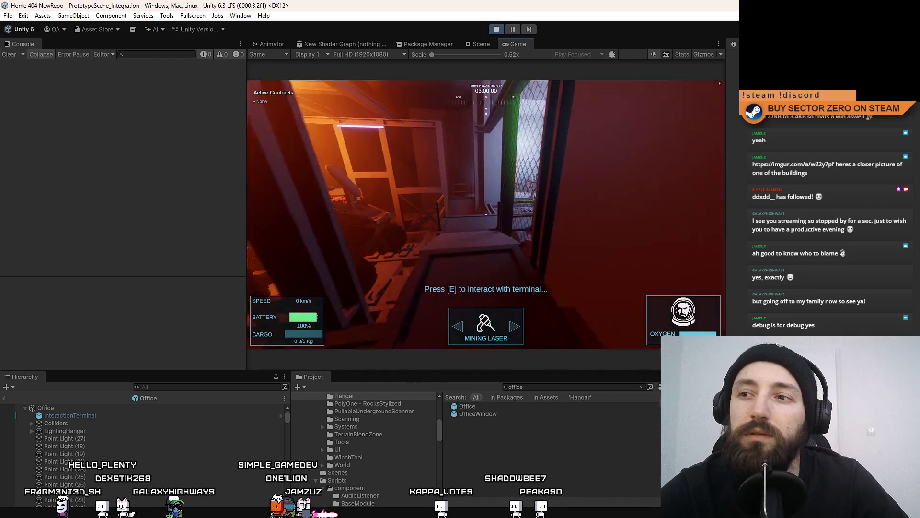
pyautogui.press('F10')
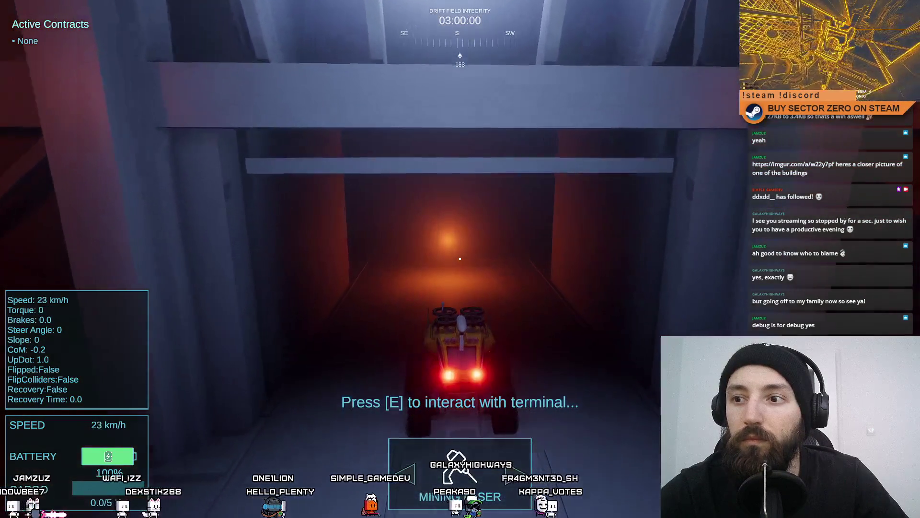
# Brake the rover, walk the character through the hangar to the dark corridor, exit fullscreen.
pyautogui.press('s')
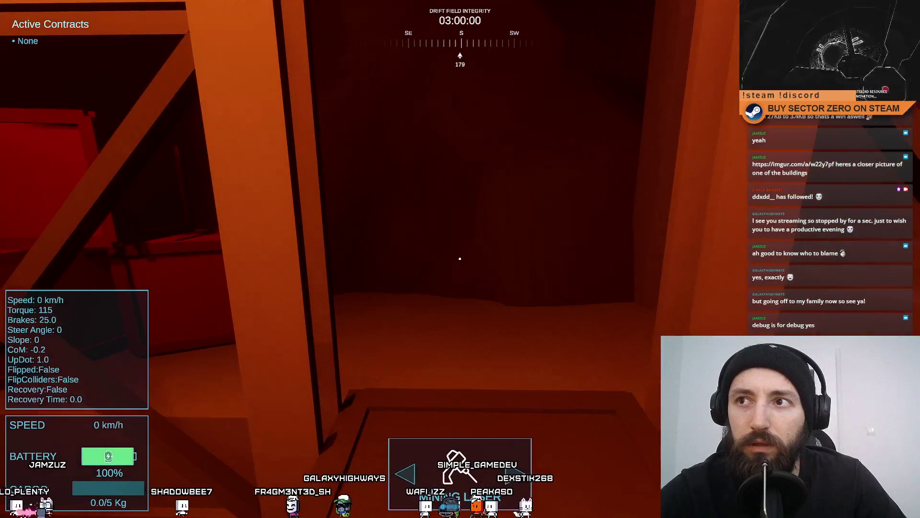
pyautogui.press('w')
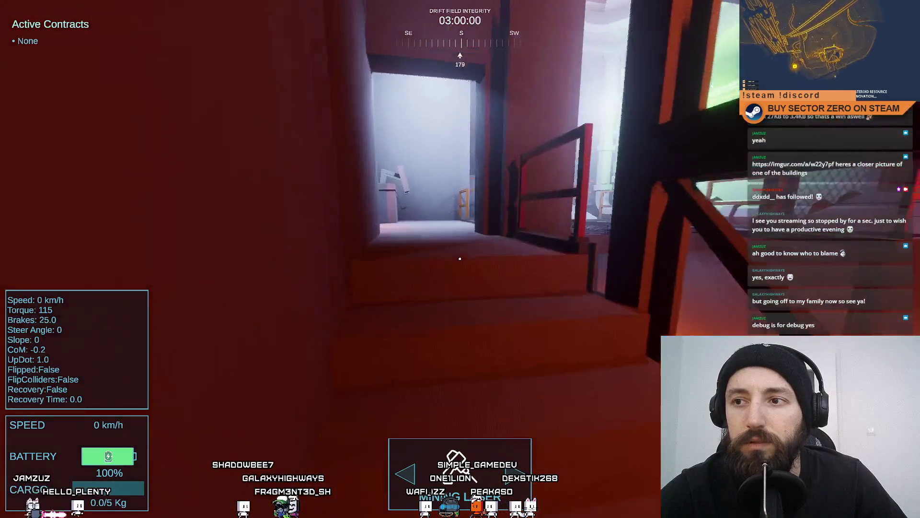
pyautogui.press('w')
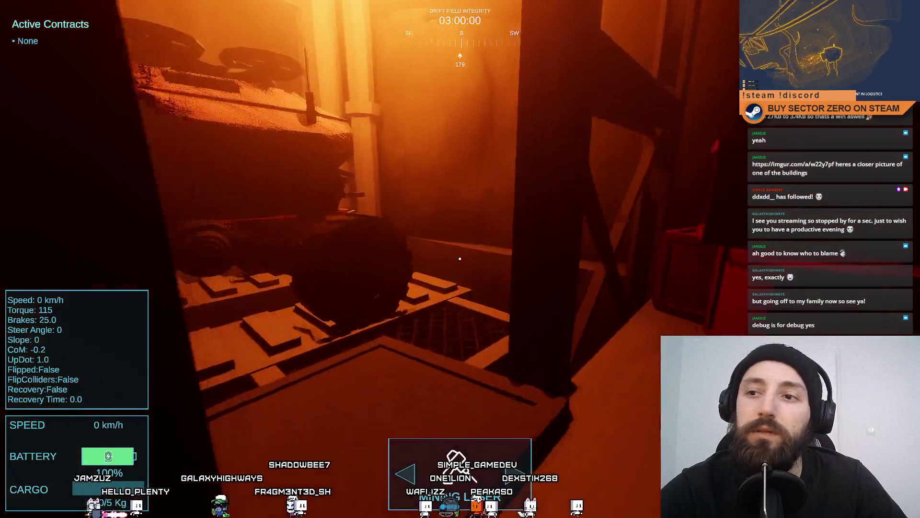
pyautogui.press('w')
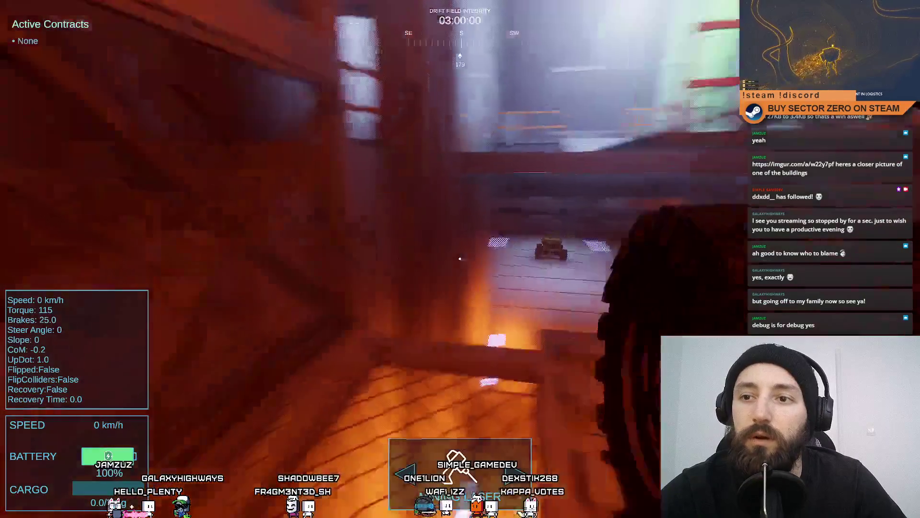
pyautogui.press('w')
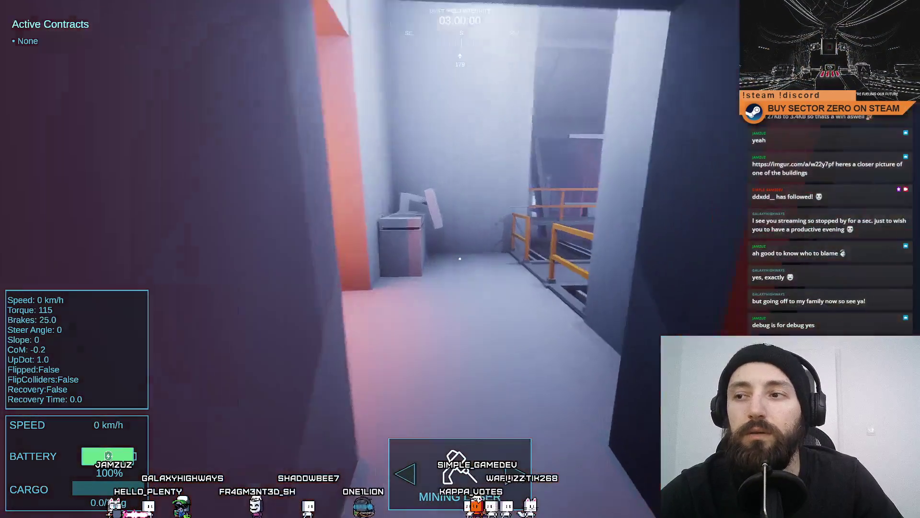
pyautogui.press('w')
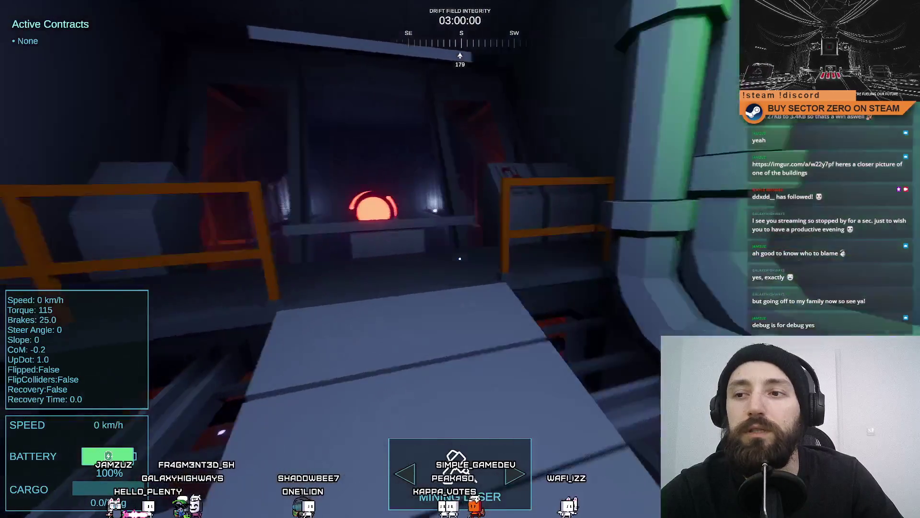
pyautogui.press('w')
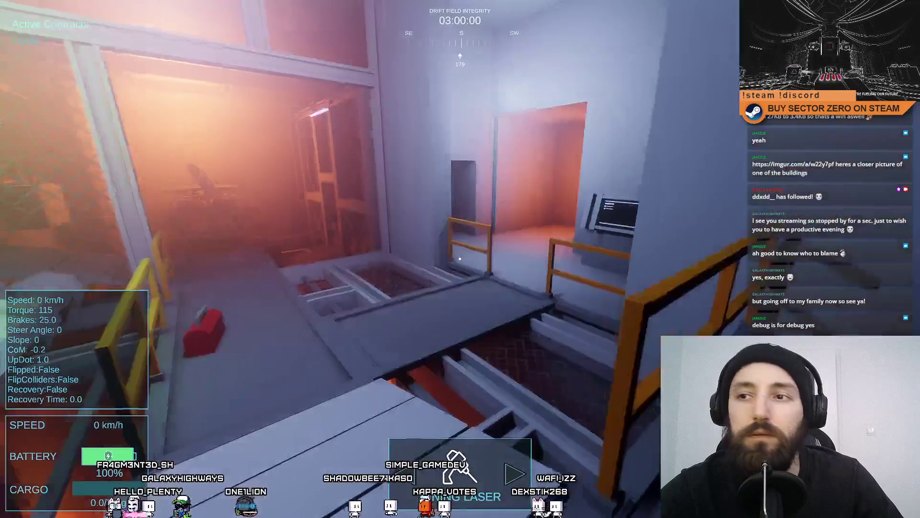
pyautogui.press('w')
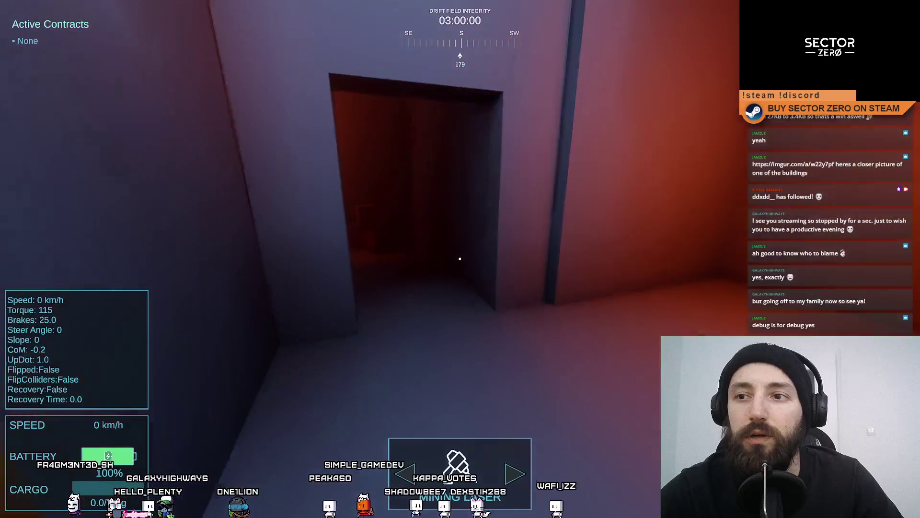
pyautogui.press('F11')
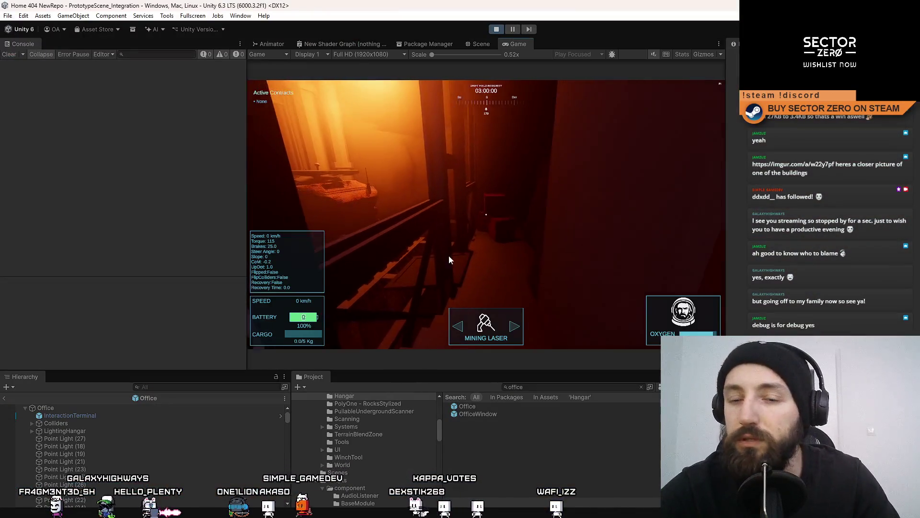
# Search the Hierarchy for the first-person object and select FirstPersonController(Clone).
pyautogui.click(220, 387)
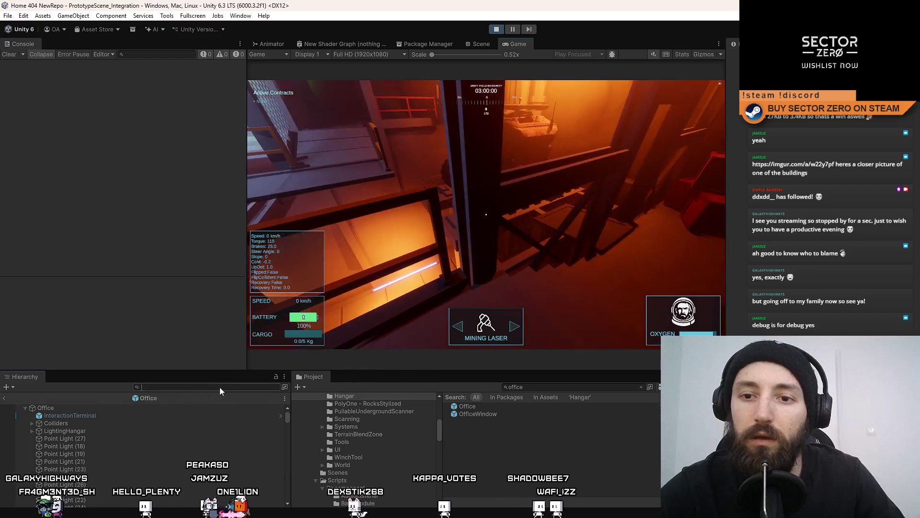
pyautogui.write('first person')
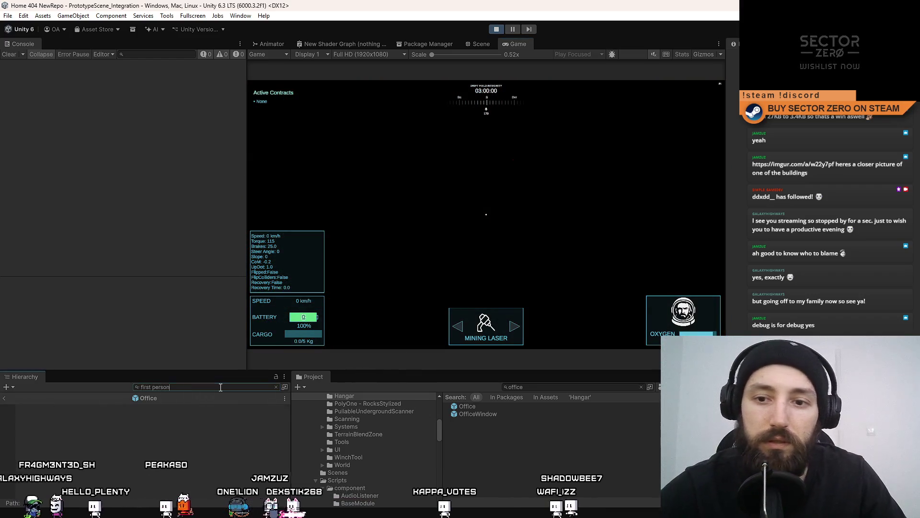
pyautogui.click(479, 42)
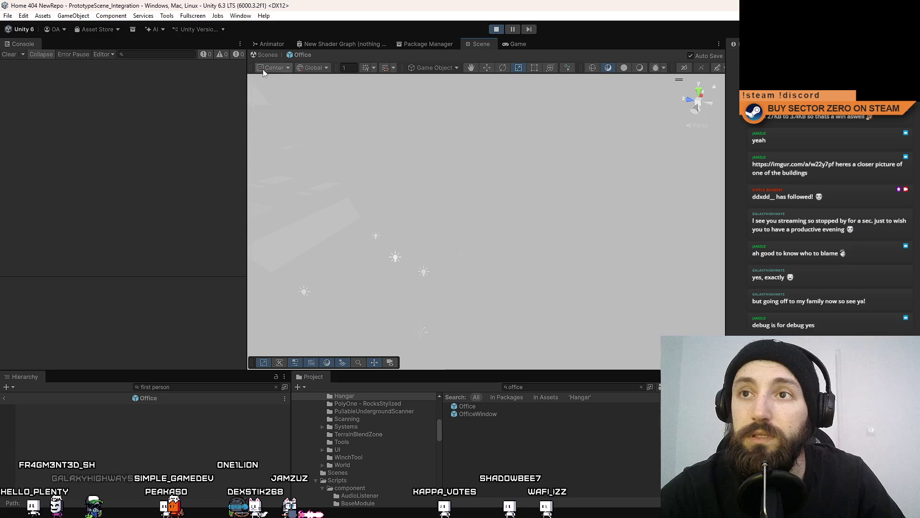
pyautogui.click(276, 387)
pyautogui.click(200, 388)
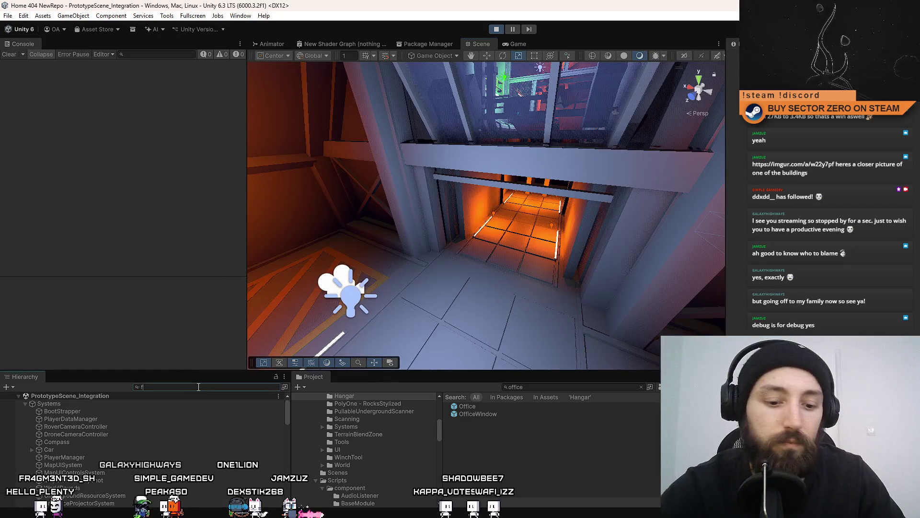
pyautogui.write('irst person')
pyautogui.click(142, 403)
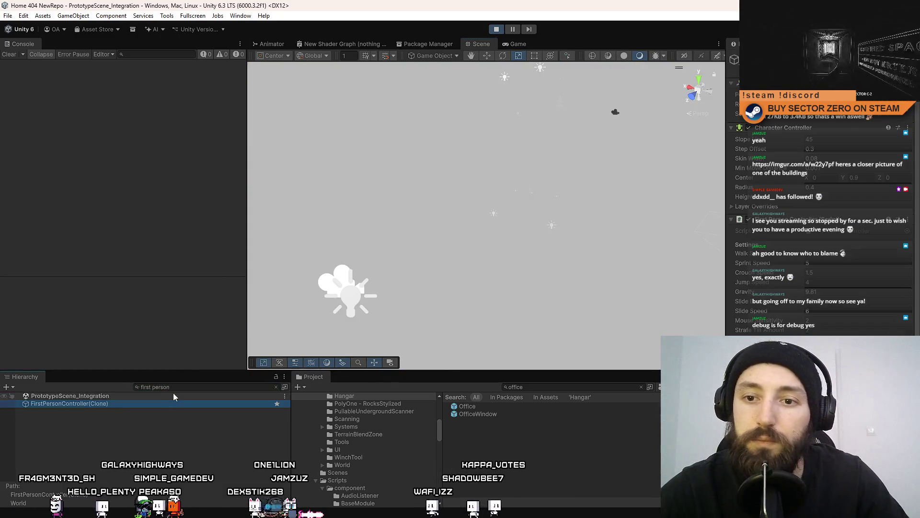
pyautogui.click(191, 387)
pyautogui.press('BackSpace')
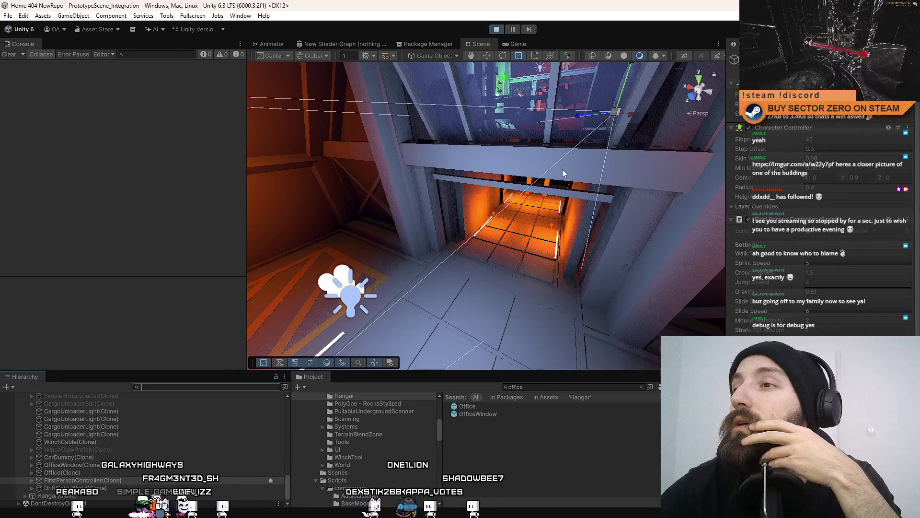
# Set its Layer to Player including all children, then return to the Game view.
pyautogui.moveTo(575, 211)
pyautogui.mouseDown()
pyautogui.moveTo(595, 174)
pyautogui.moveTo(601, 266)
pyautogui.moveTo(581, 263)
pyautogui.mouseUp()
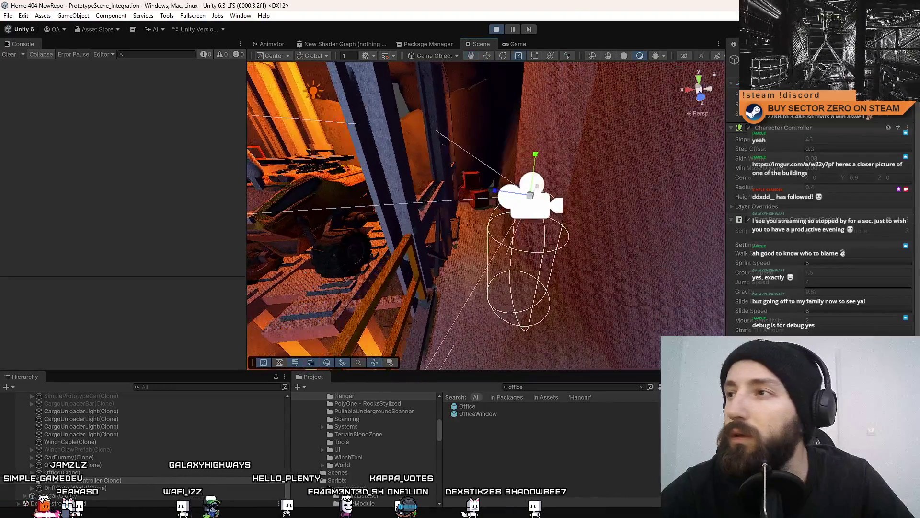
pyautogui.click(863, 68)
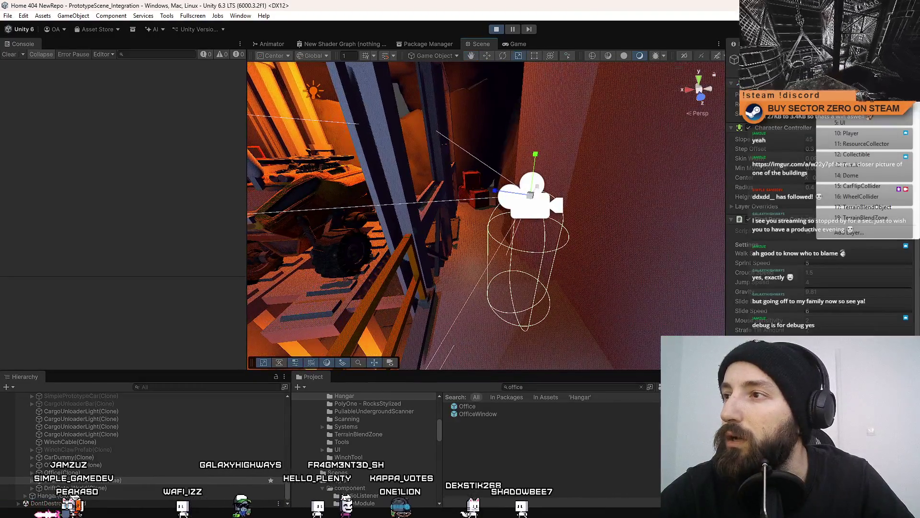
pyautogui.click(856, 133)
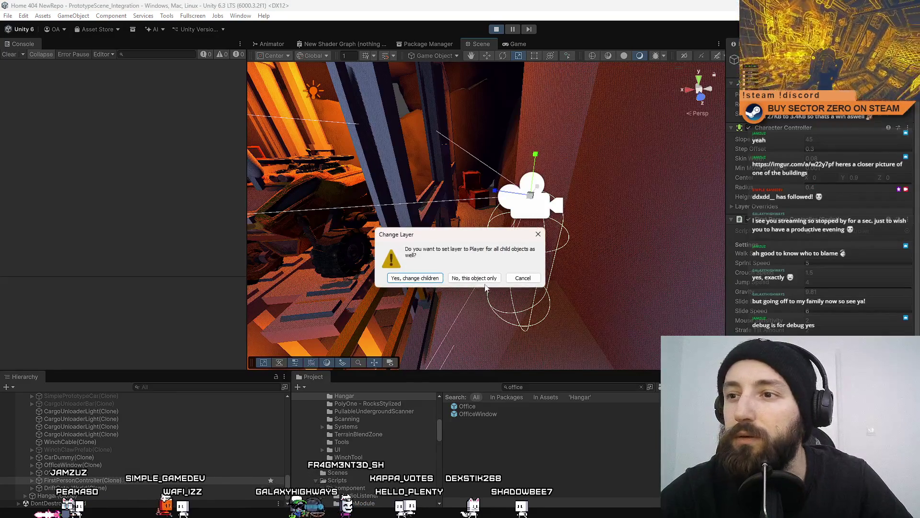
pyautogui.click(426, 279)
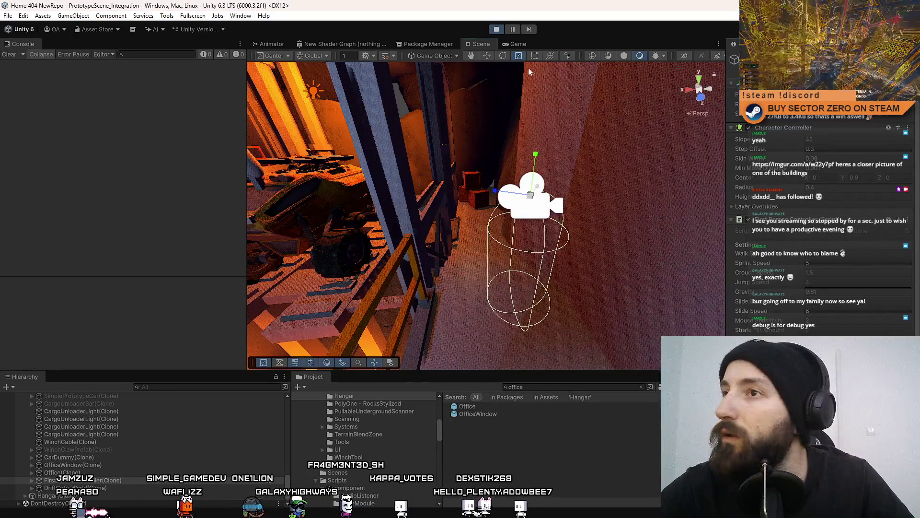
pyautogui.click(517, 44)
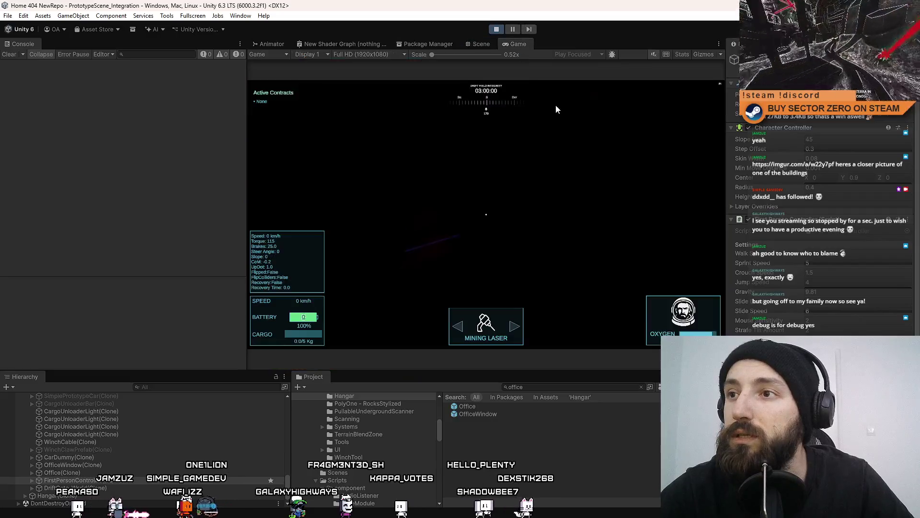
# Walk the character past the drill vehicle into range of the exit terminal.
pyautogui.click(526, 183)
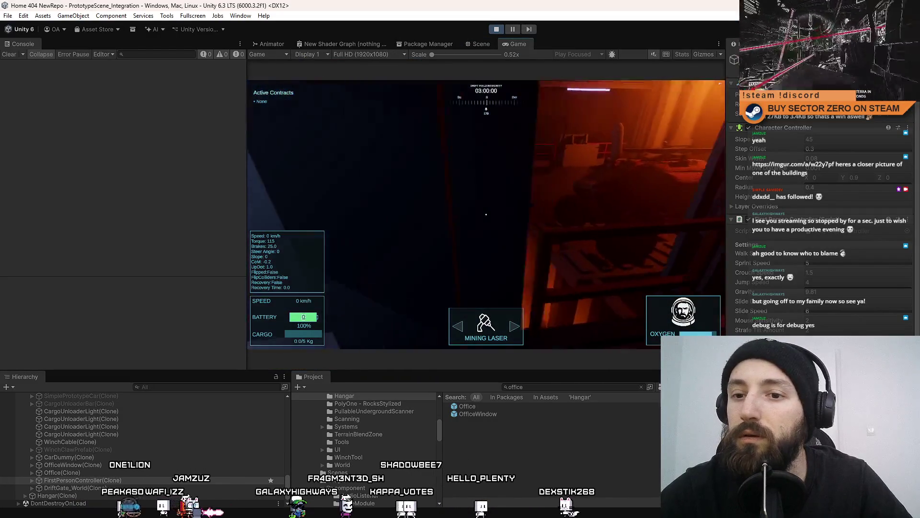
pyautogui.press('w')
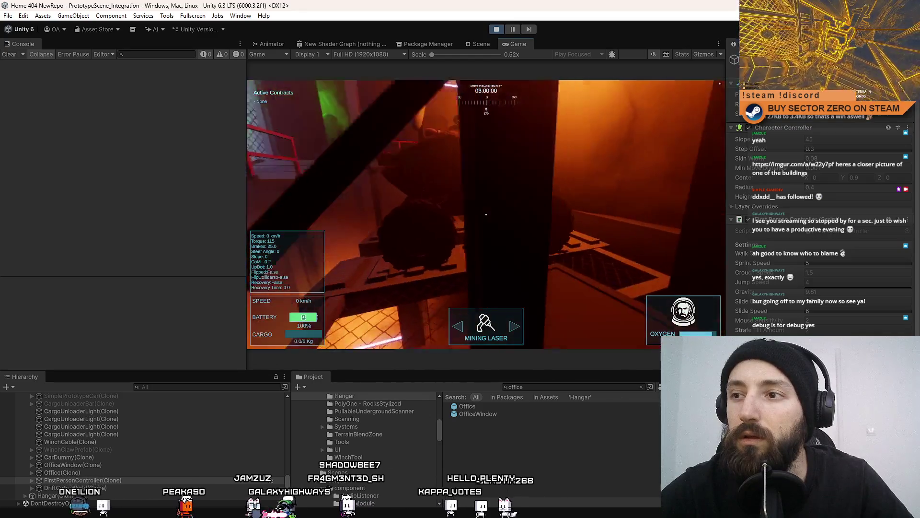
pyautogui.press('w')
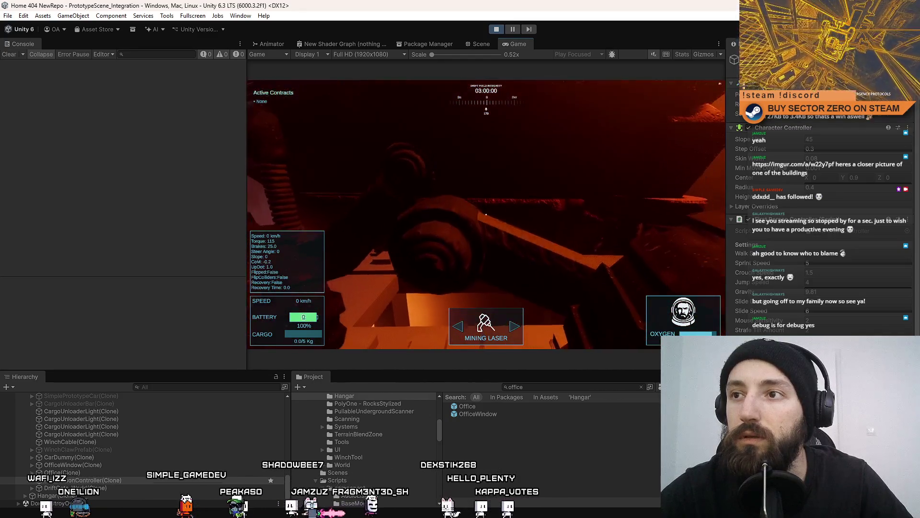
pyautogui.press('s')
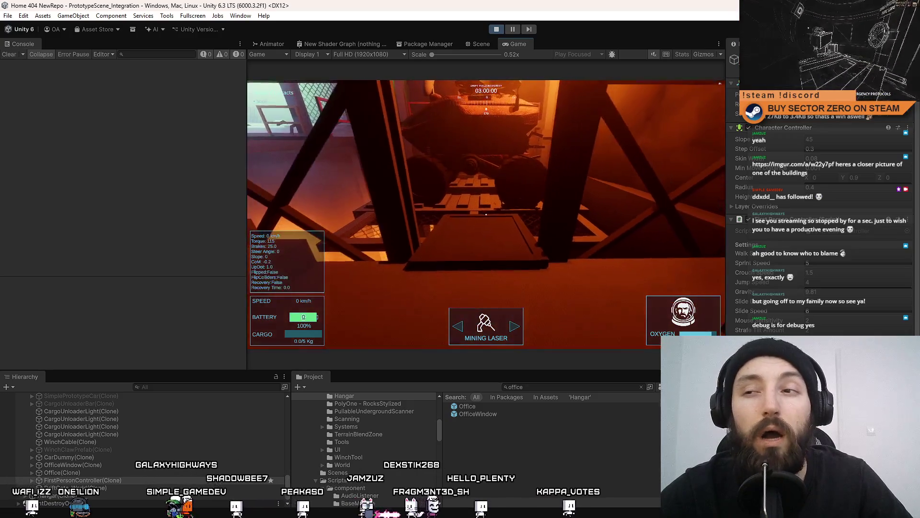
pyautogui.press('w')
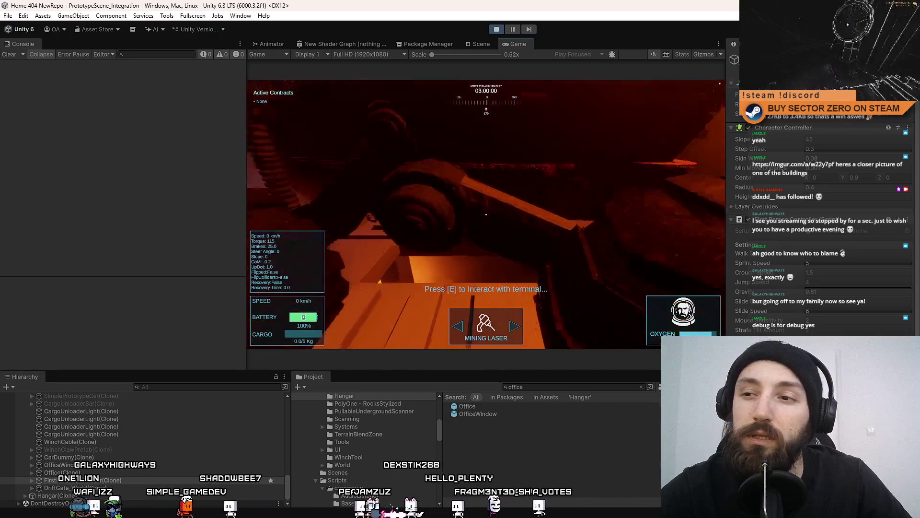
pyautogui.press('s')
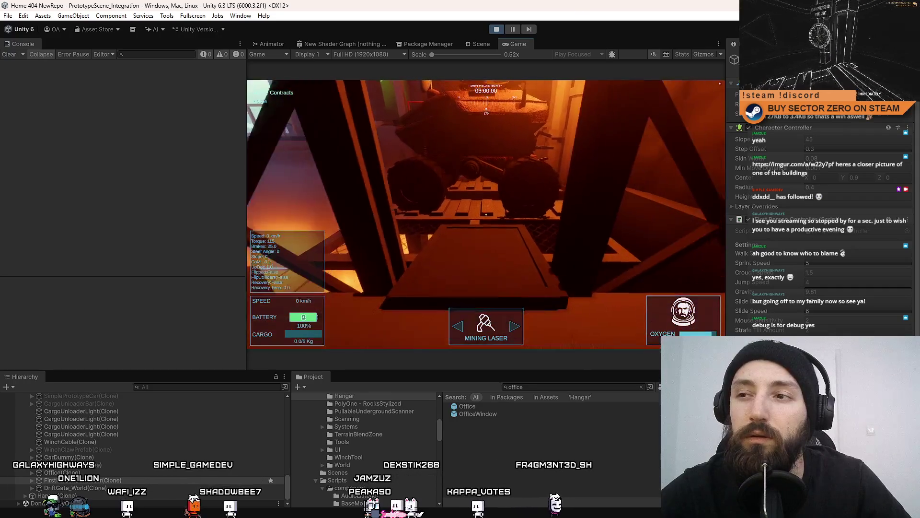
pyautogui.press('w')
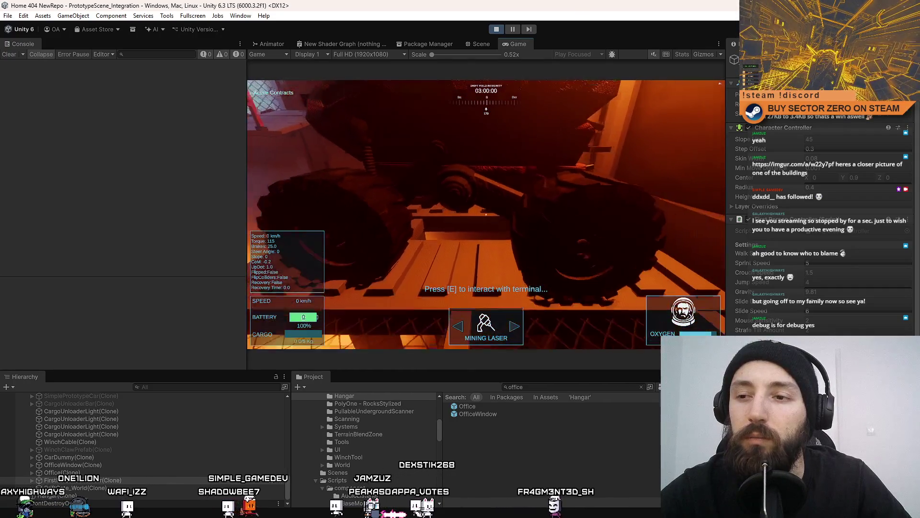
pyautogui.press('s')
pyautogui.press('w')
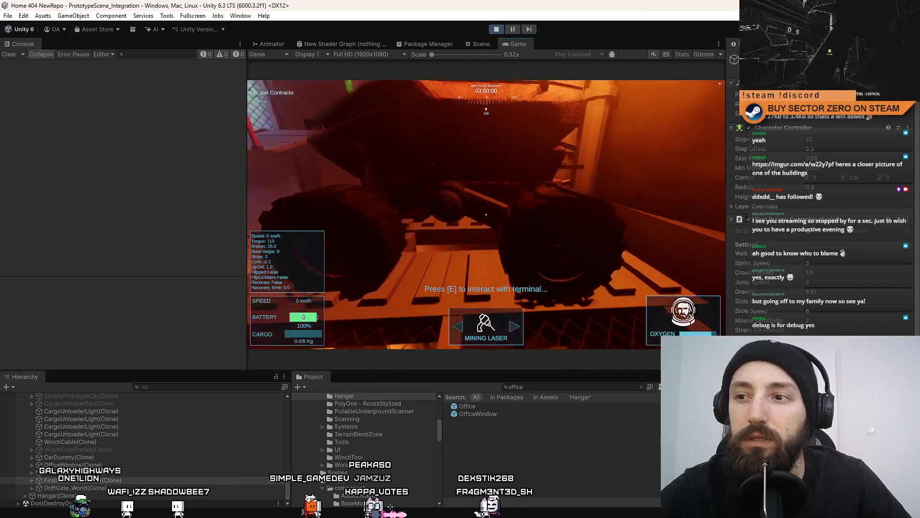
pyautogui.press('a')
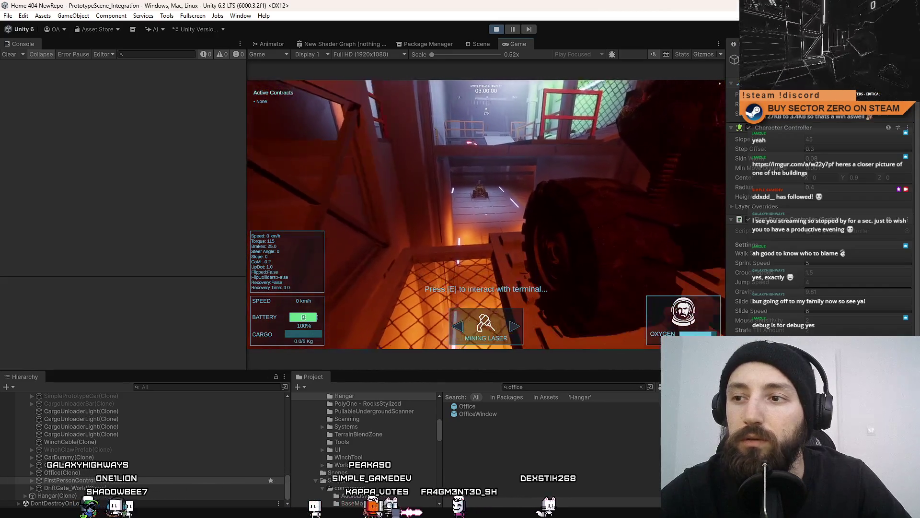
# Use the terminal to take over the rover, then steer it and spin it around.
pyautogui.press('e')
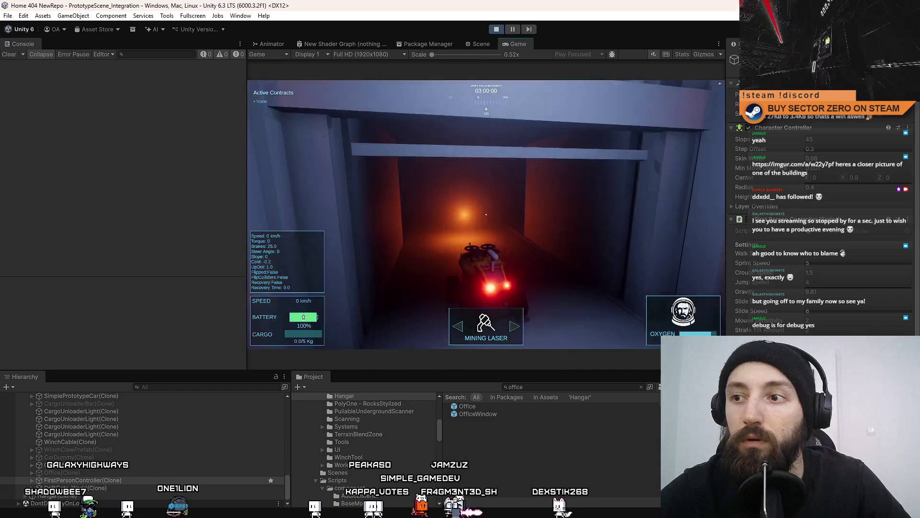
pyautogui.press('d')
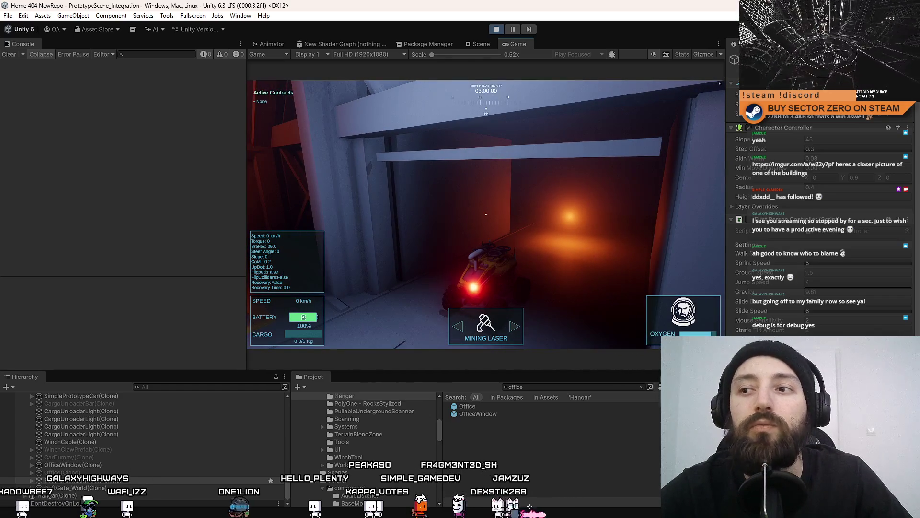
pyautogui.press('a')
pyautogui.press('d')
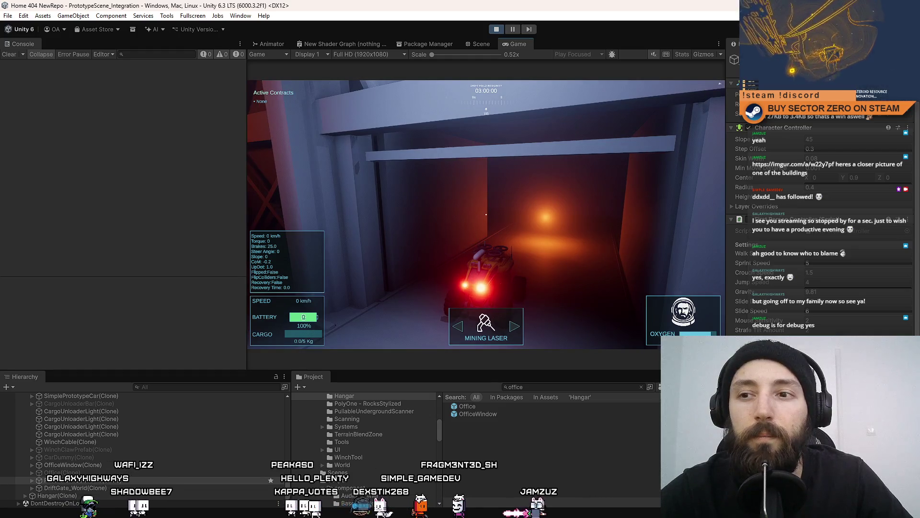
pyautogui.press('a')
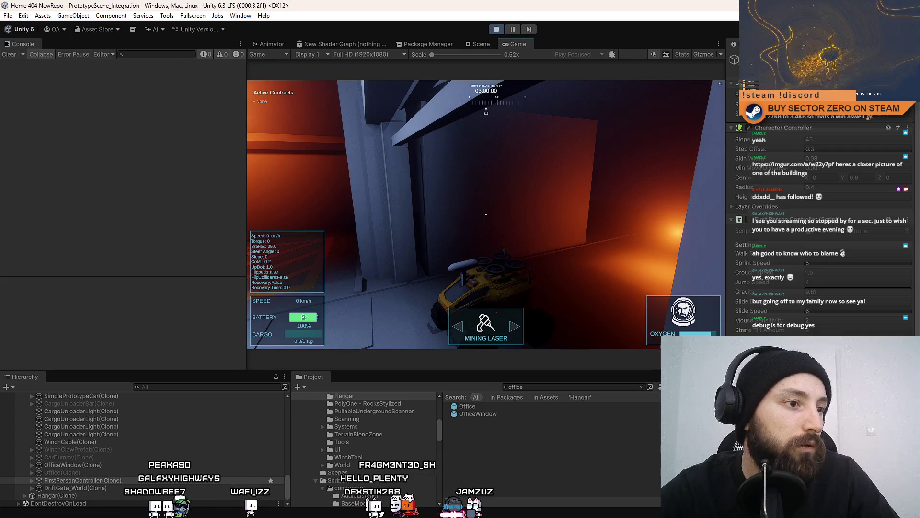
pyautogui.press('a')
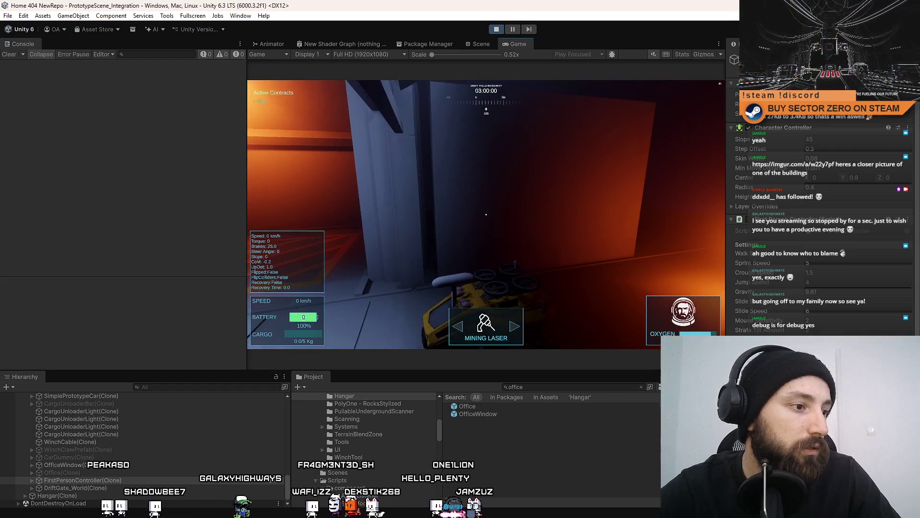
pyautogui.press('a')
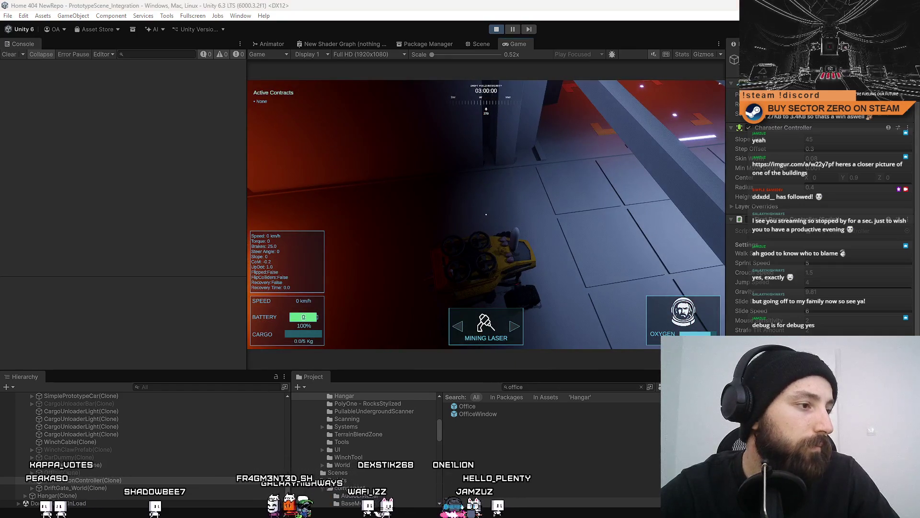